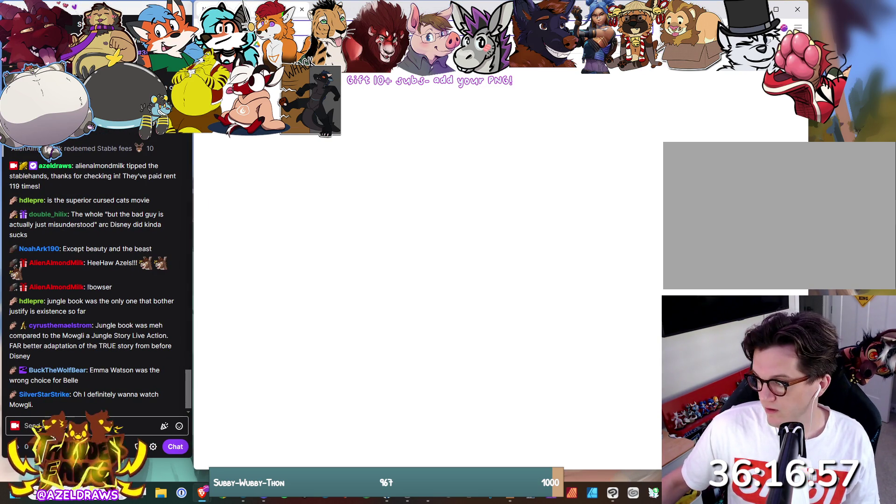
- Move the stream chat to the right and align the Brave window with the left screen edge
drag(93, 9, 798, 9)
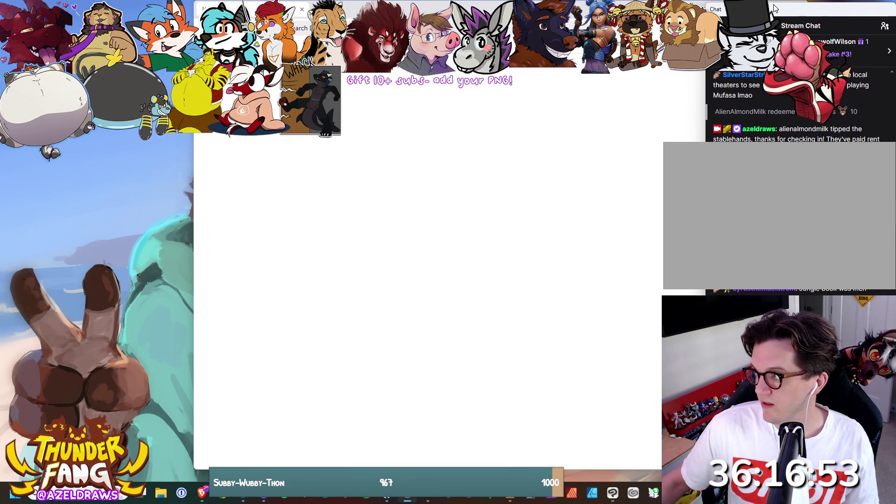
drag(194, 233, 5, 234)
mouse_move(619, 121)
mouse_down()
mouse_move(681, 140)
mouse_move(662, 157)
mouse_up()
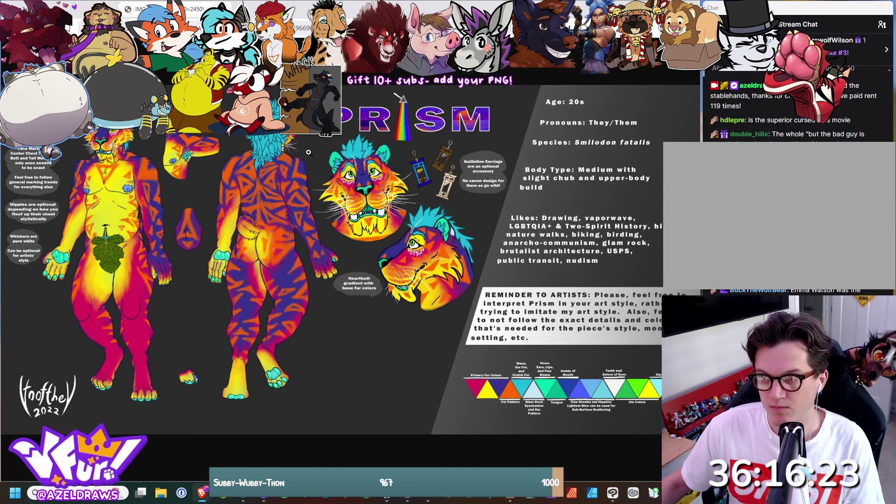
- Toggle the Prism reference sheet between full size and fitted view
ctrl+scroll(309, 152, up, 2)
ctrl+scroll(309, 152, down, 2)
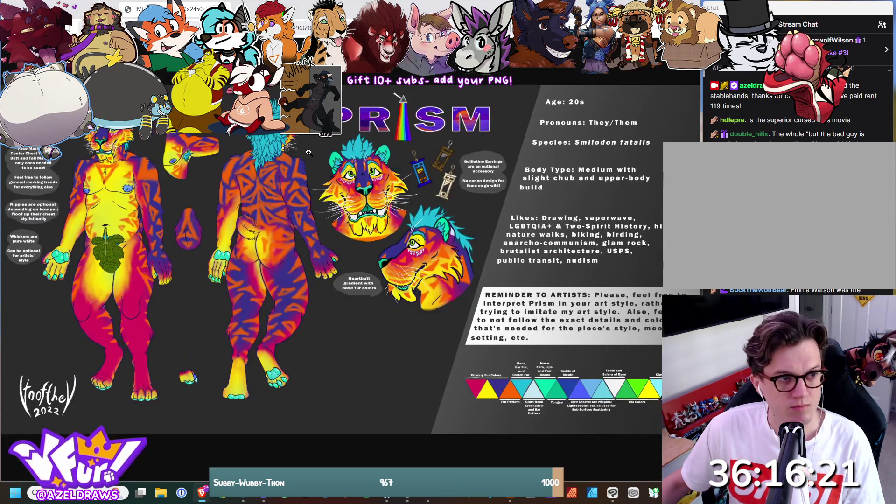
click(308, 152)
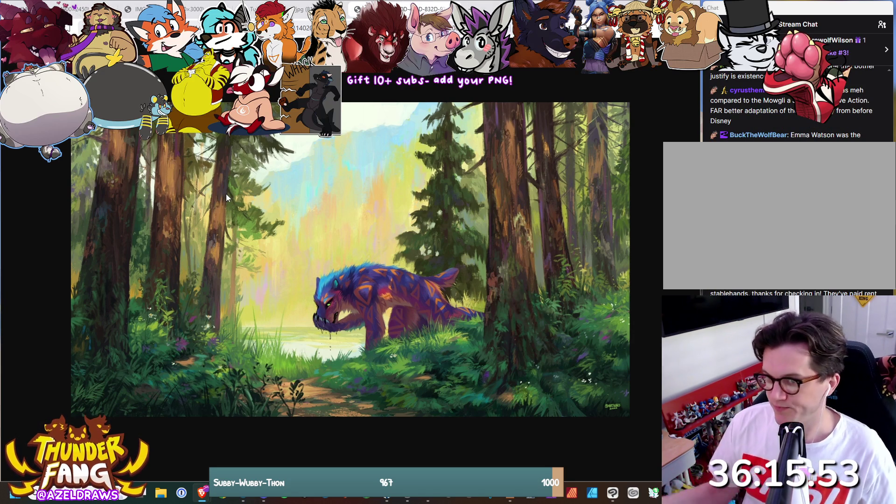
- Switch to the Prism character reference sheet tab
click(84, 9)
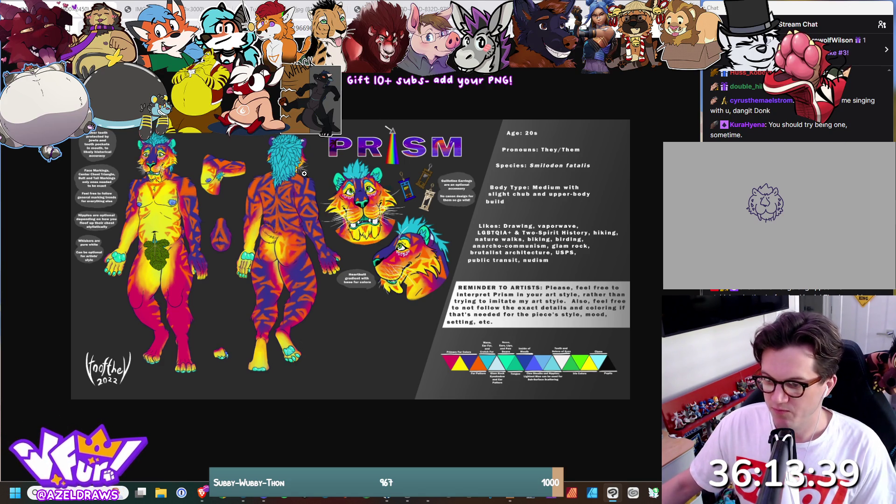
- View the tiger-heads and dancing-tiger images, ending on the forest sabertooth painting
click(196, 9)
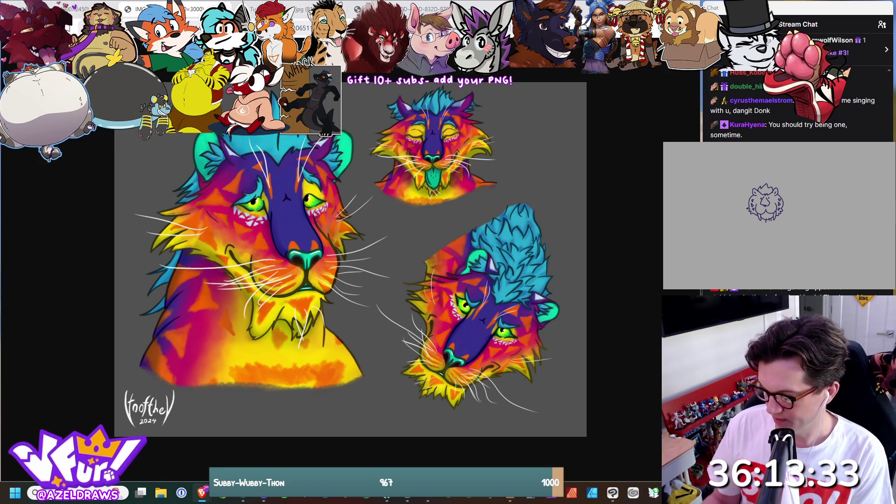
key(alt+Tab)
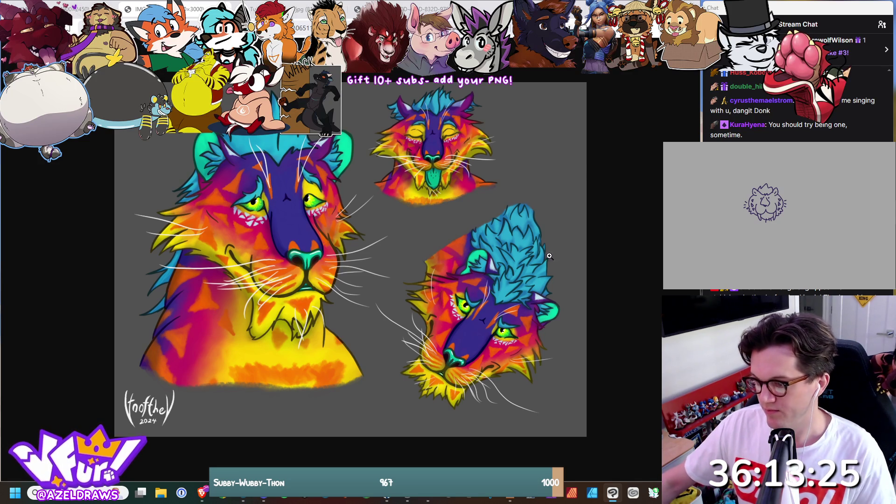
key(alt+Tab)
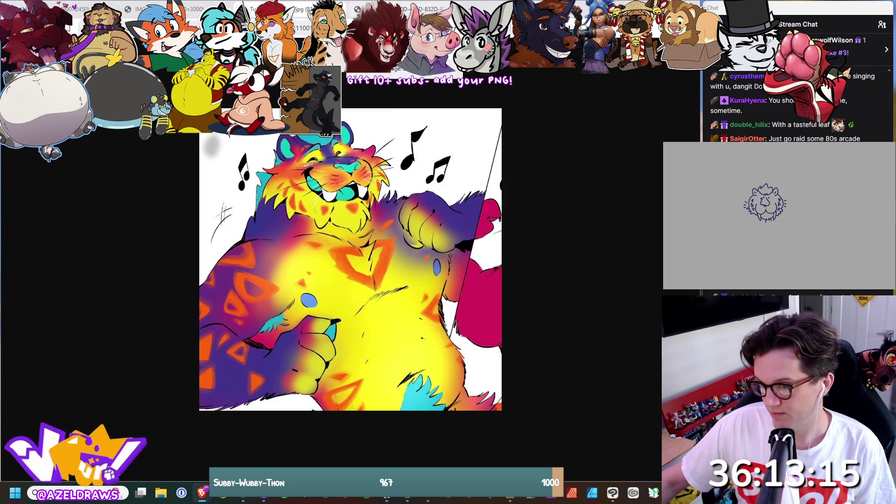
key(ctrl+Tab)
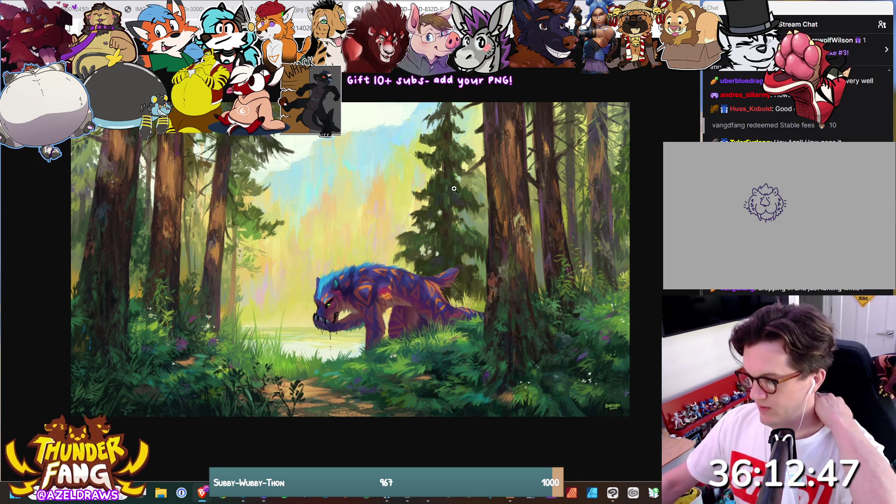
click(624, 413)
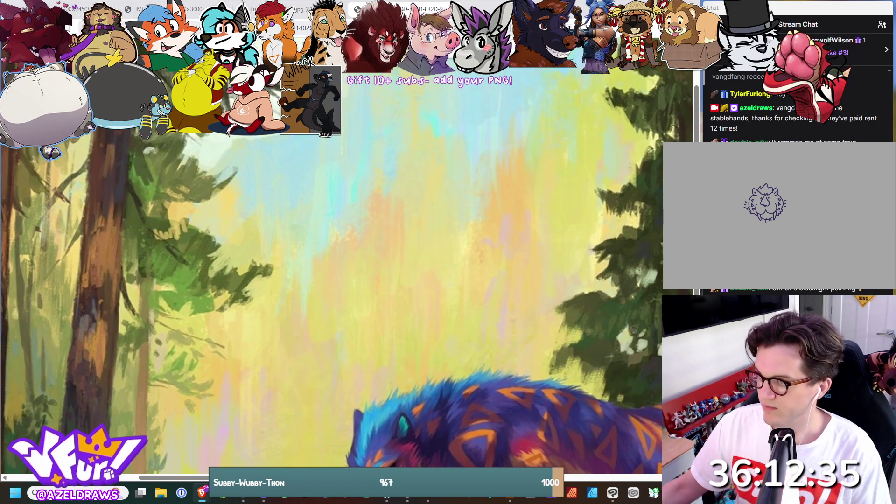
scroll(607, 382, right, 7)
scroll(607, 382, down, 3)
scroll(606, 382, down, 3)
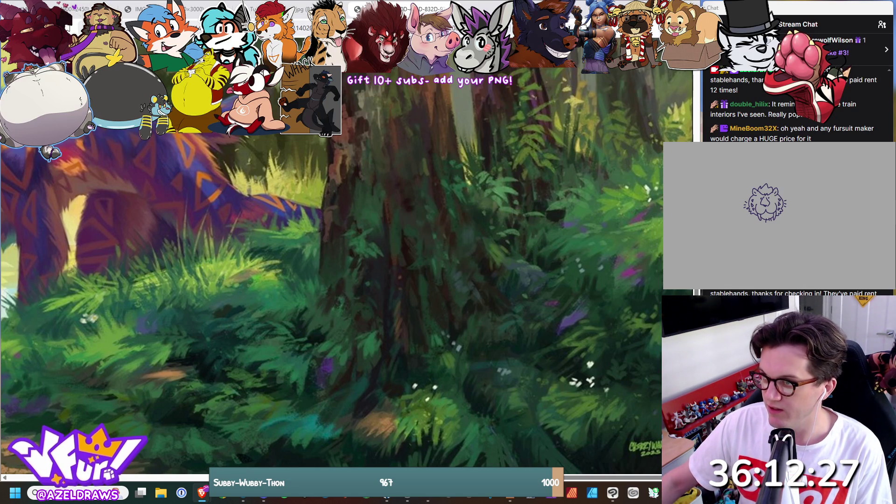
click(437, 146)
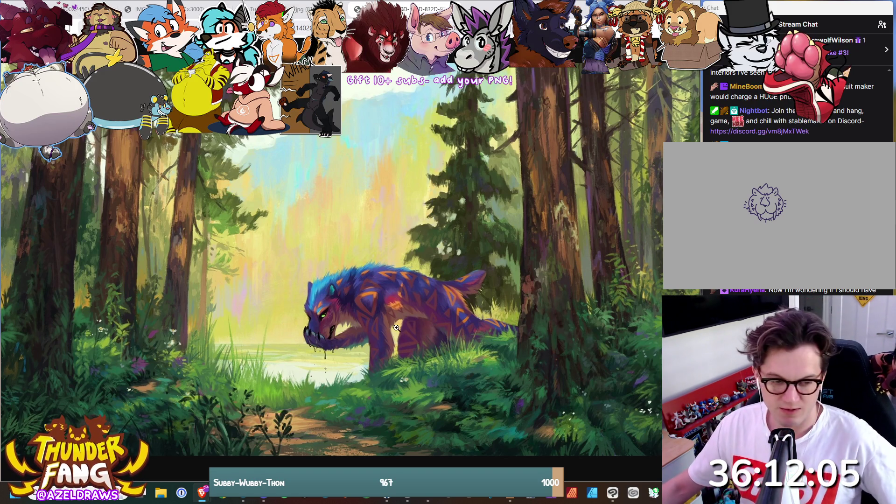
- Cycle through the dancing tiger and Prism tabs to the purple sabertooth sheet's unclothed version
key(ctrl+Tab)
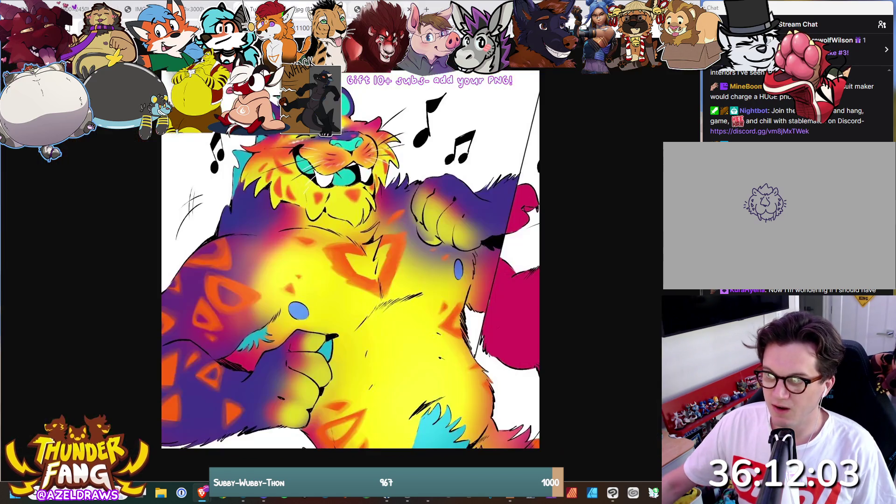
key(ctrl+Tab)
key(ctrl+Tab)
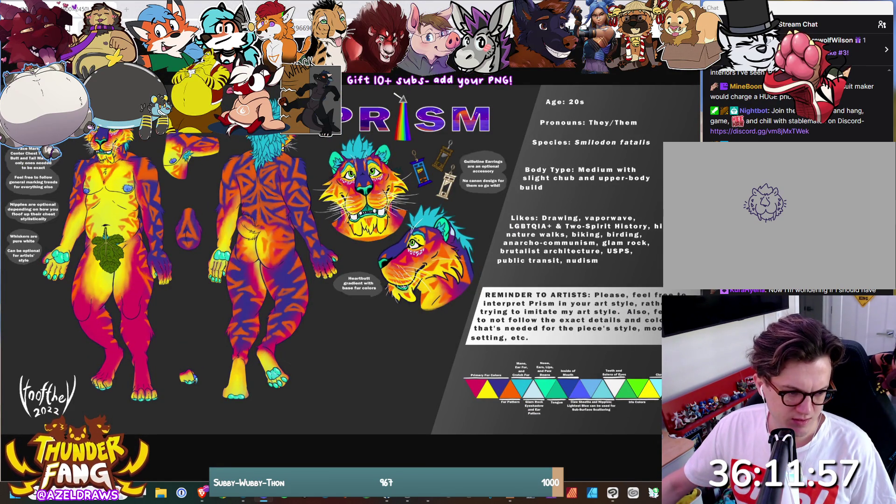
key(ctrl+Tab)
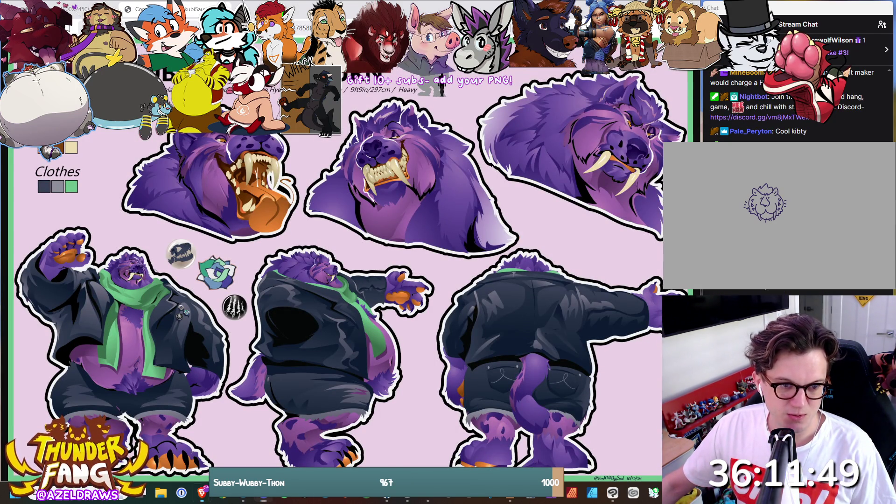
key(Right)
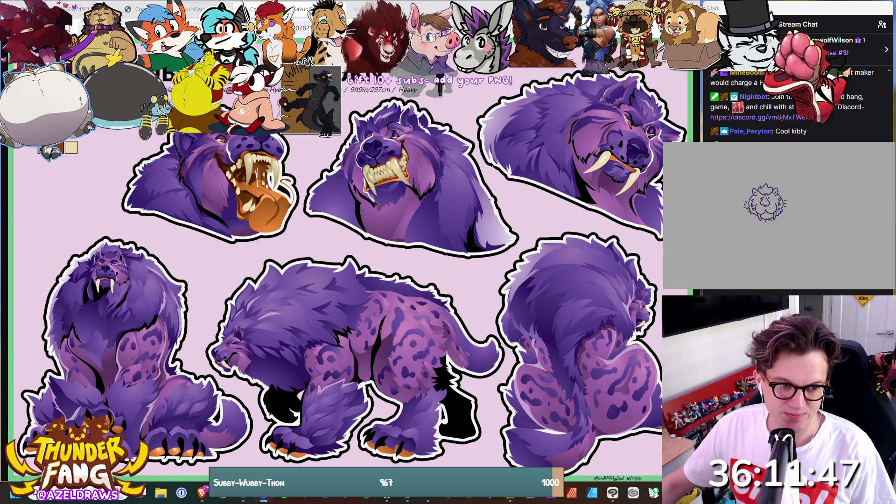
- Close the Prism reference tab and advance to the sabretooth feral-pose sheet
key(ctrl+Tab)
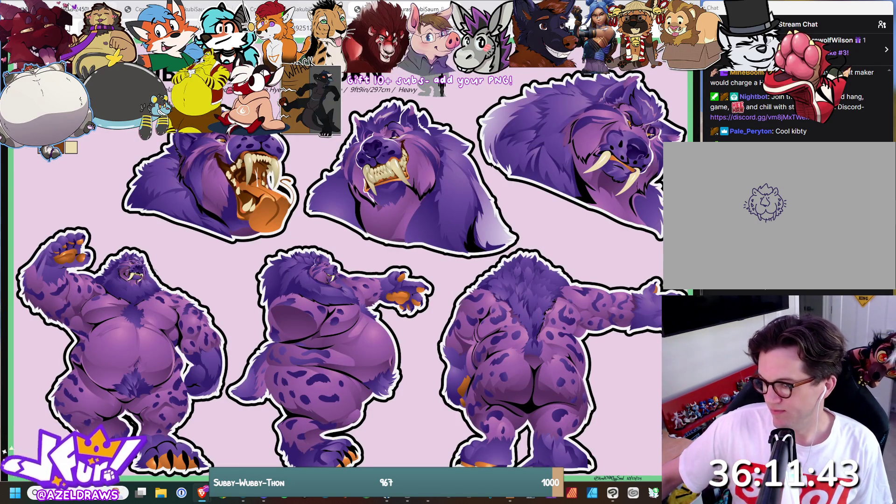
key(ctrl+Tab)
key(ctrl+w)
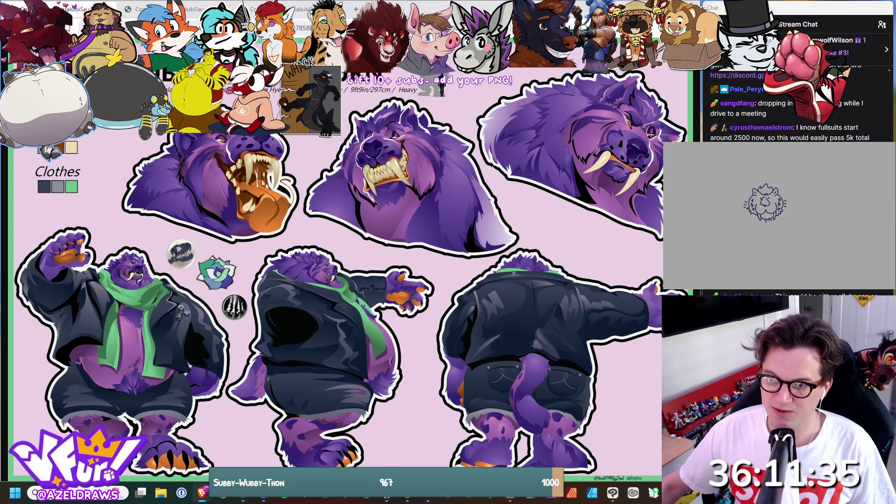
key(Right)
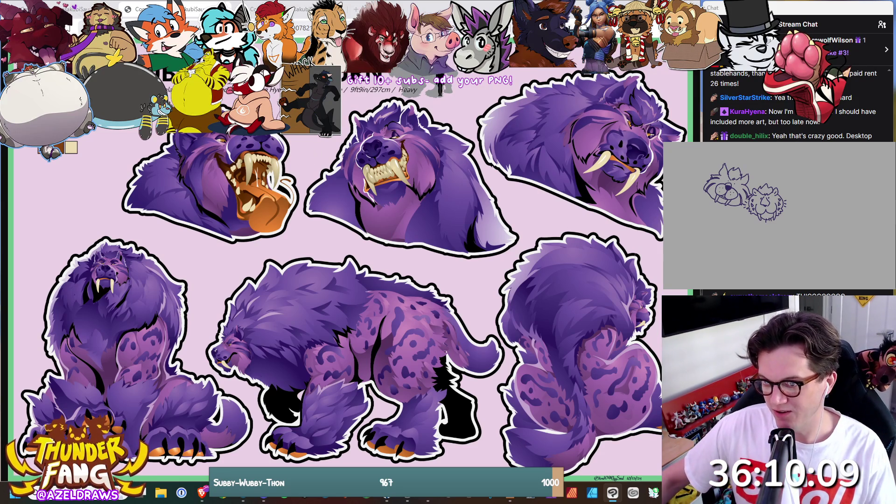
- Zoom in on the sitting sabretooth pose, then advance to the next sabretooth sheet
click(96, 290)
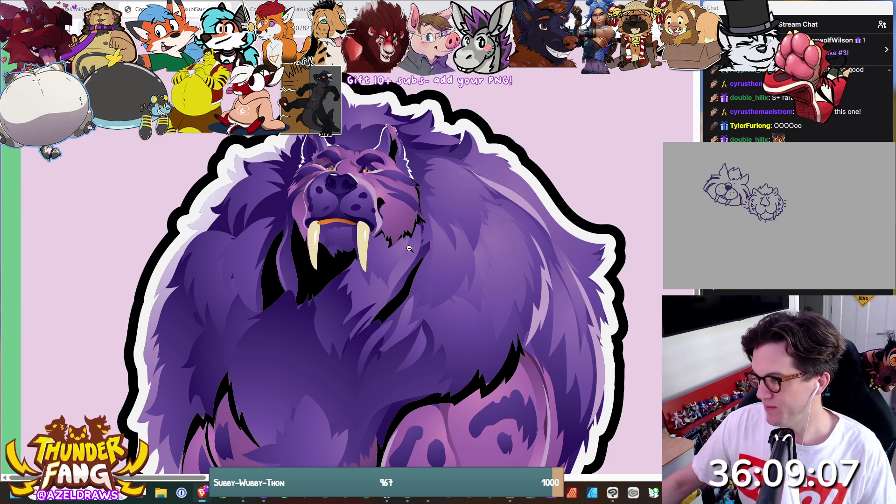
key(Right)
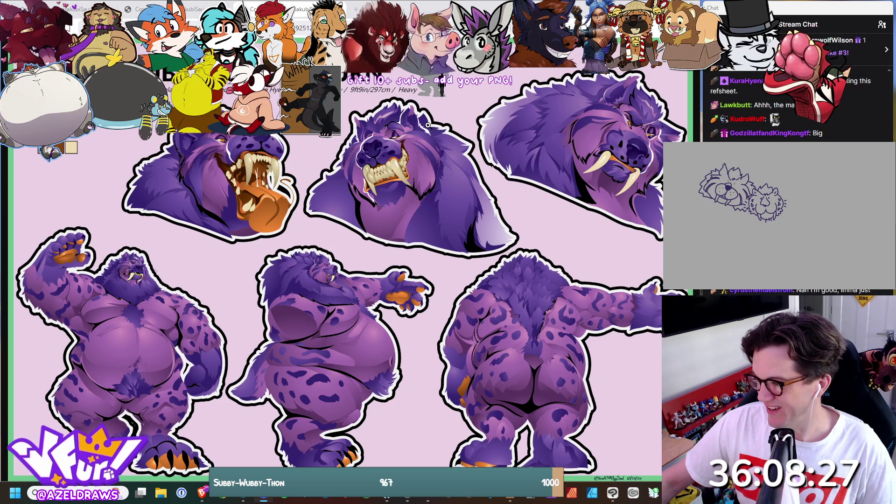
- Close two of the purple sabretooth sheet tabs
middle_click(299, 7)
middle_click(299, 7)
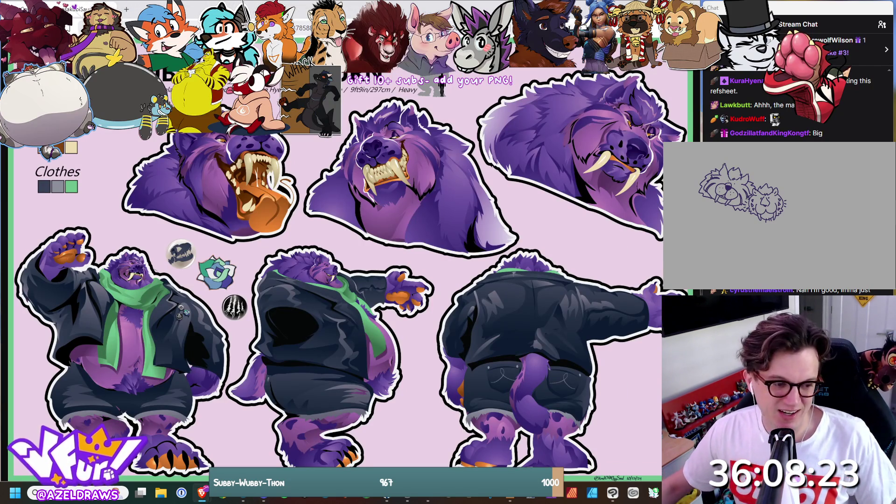
key(alt+Tab)
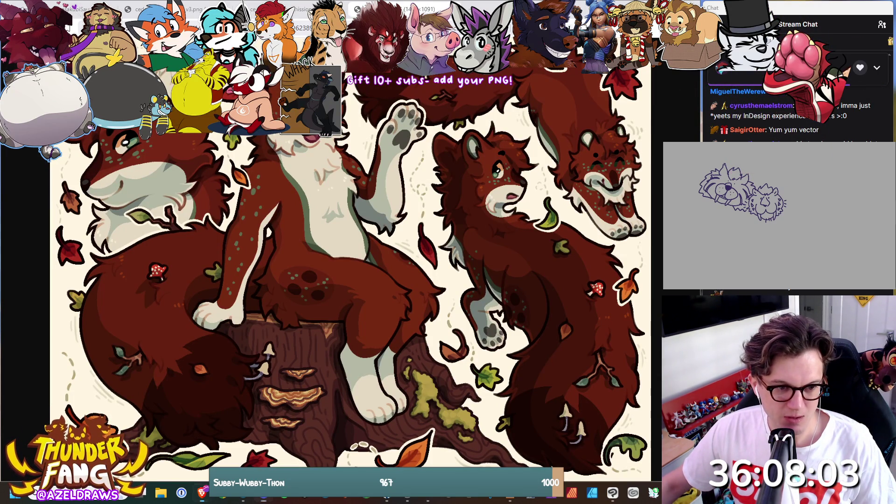
- Advance to the forest campfire painting
key(Right)
key(Right)
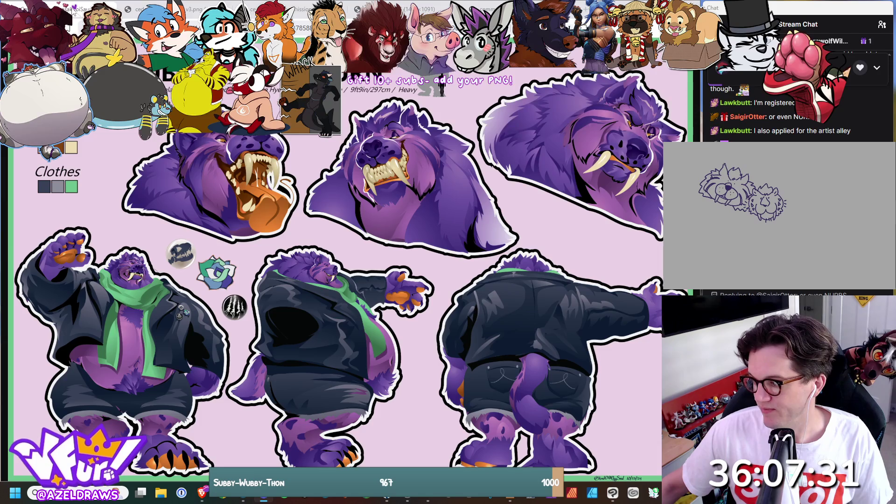
- Close the current tab to move on to the Cedar the dhole sheet
key(ctrl+w)
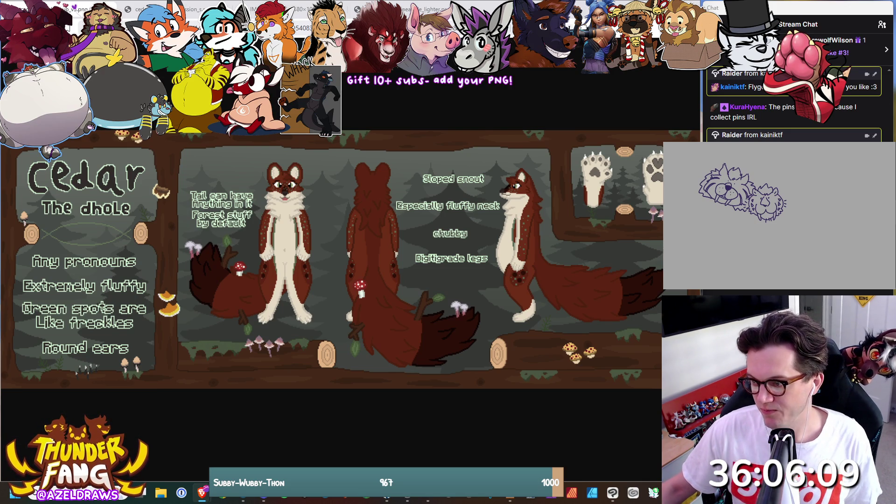
- Switch to the autumn sticker sheet and toggle it between full size and fitted view
key(ctrl+Tab)
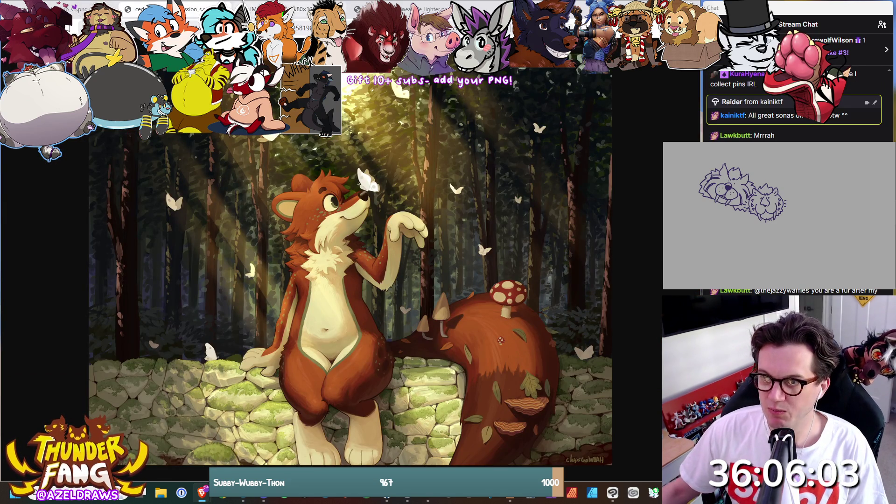
key(ctrl+Tab)
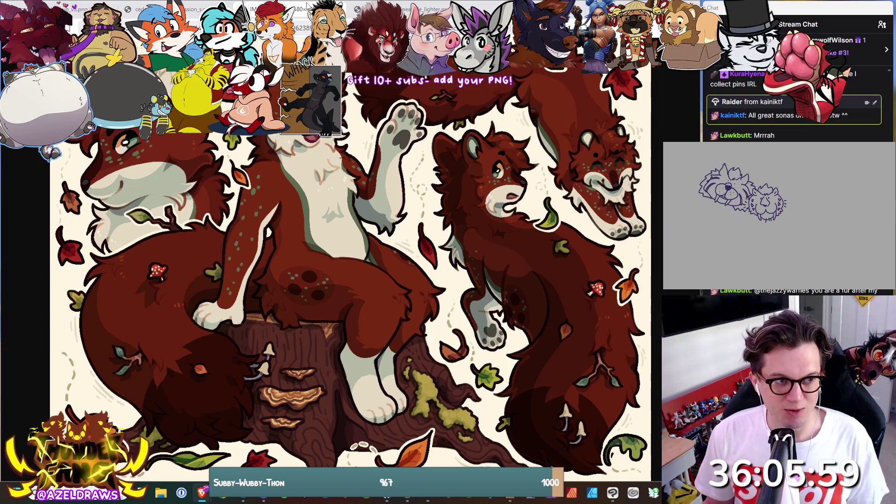
right_click(306, 6)
click(327, 154)
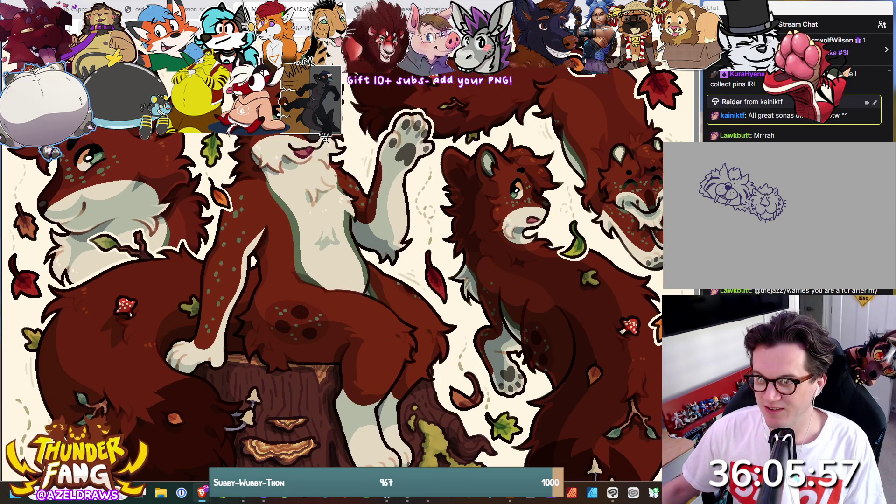
click(347, 144)
scroll(339, 231, down, 2)
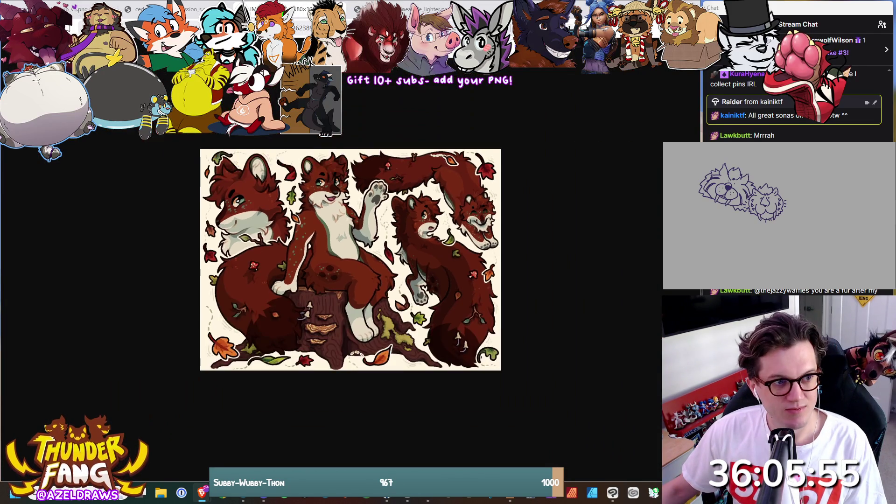
scroll(333, 160, up, 1)
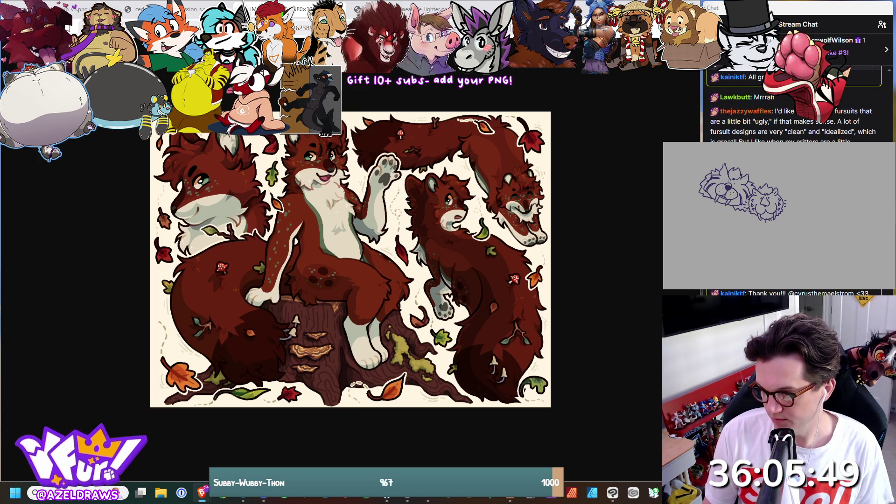
- Go to the chat window and open the shared FLYGON TF drawing, image 4 of 4, full-size
click(762, 169)
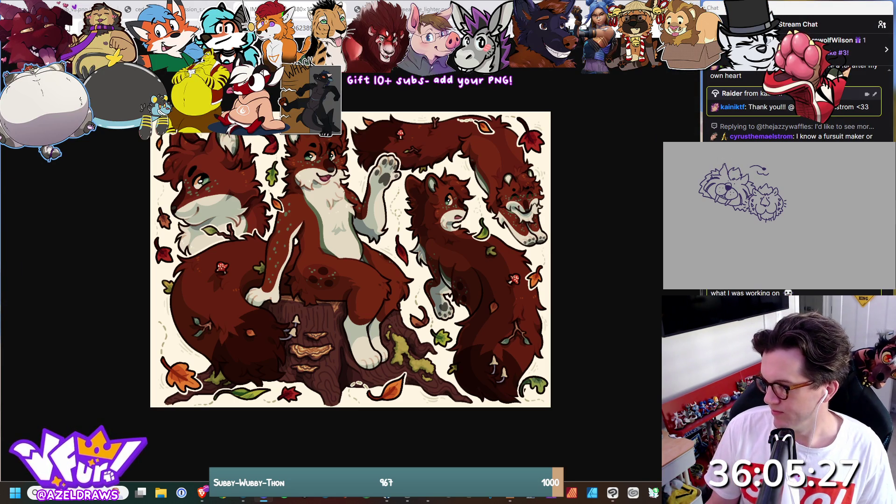
click(613, 493)
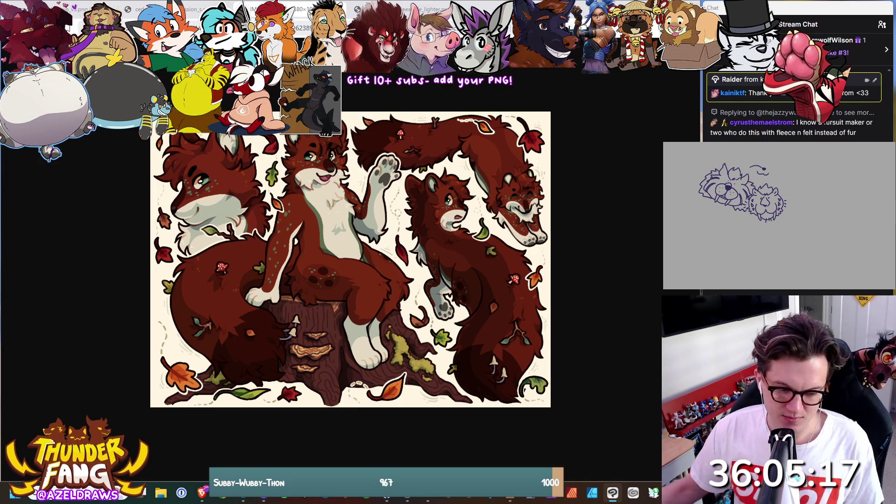
click(243, 497)
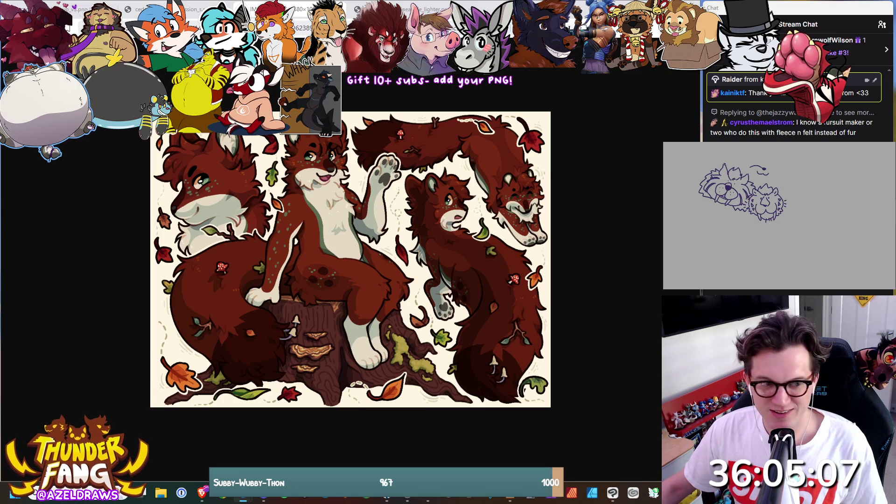
key(alt+Tab)
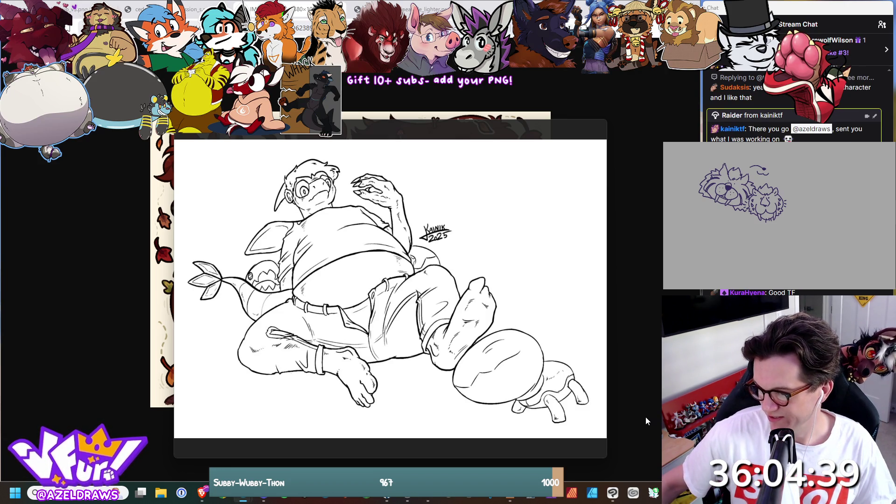
- Drag the FLYGON TF photo viewer off the left edge, revealing Cedar's autumn sticker sheet
mouse_move(448, 317)
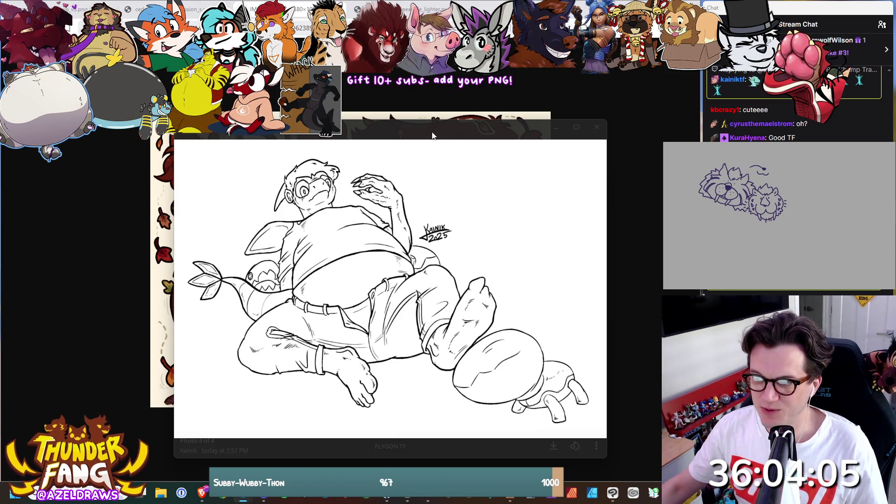
mouse_move(434, 133)
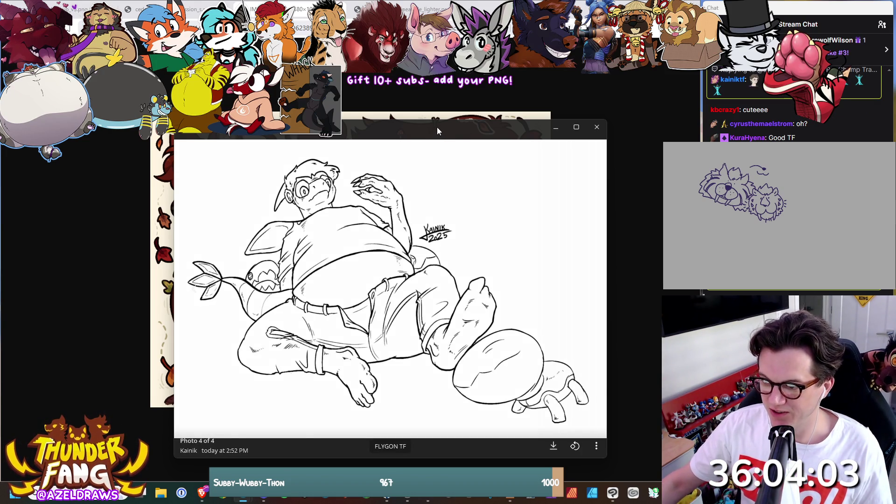
drag(439, 127, 0, 127)
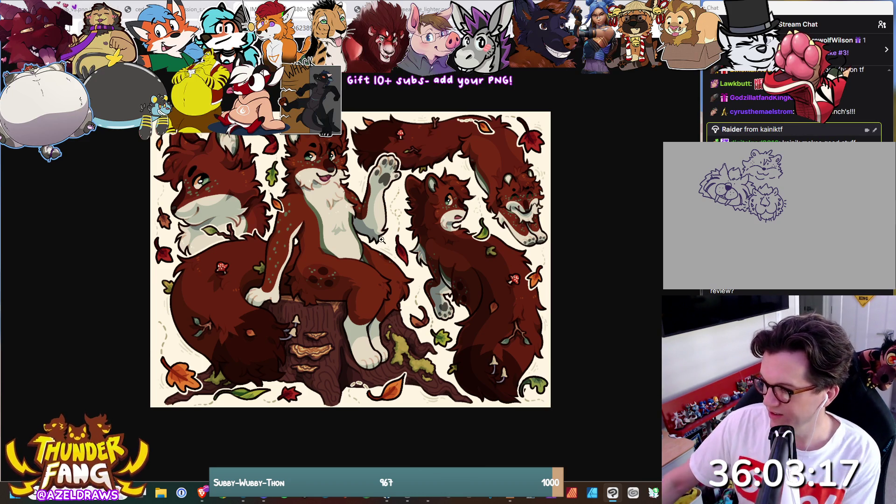
- Switch to the next tab's dark, rainy forest painting of the dhole under a tree
key(ctrl+Tab)
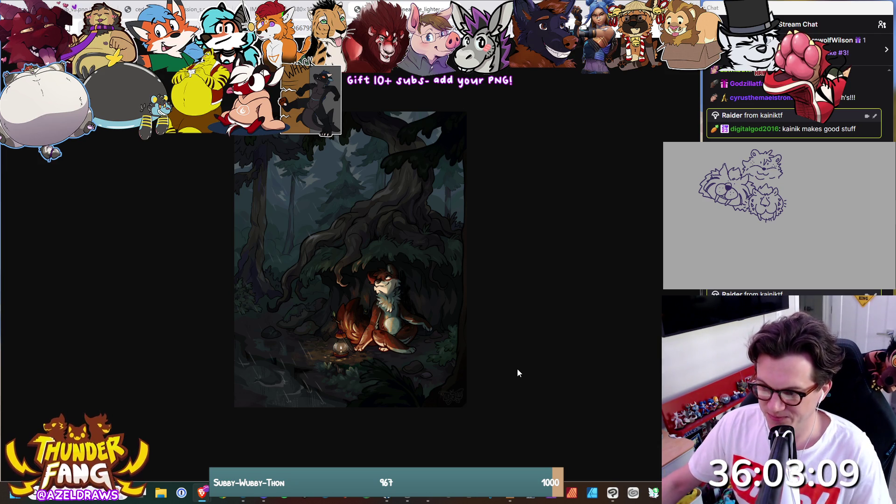
- View the rainy forest painting at full size, scroll through it, then advance to the butterflies painting
click(433, 323)
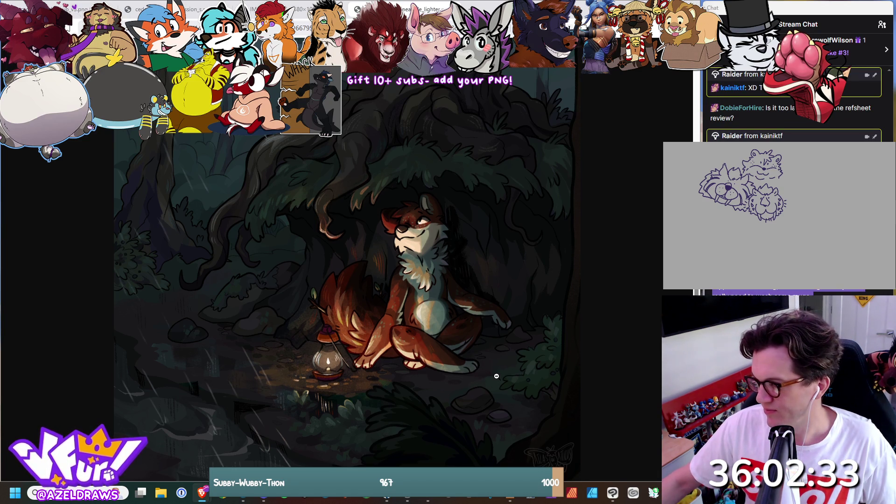
scroll(496, 376, up, 3)
scroll(496, 375, down, 5)
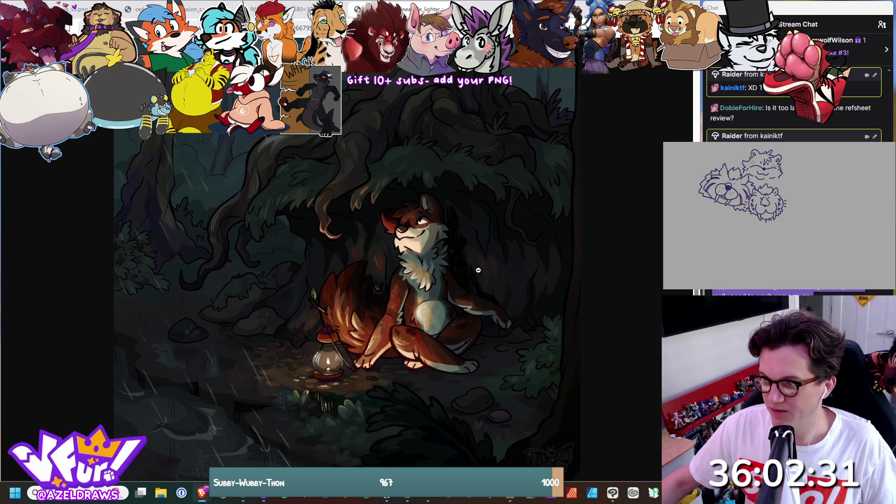
key(ctrl+Tab)
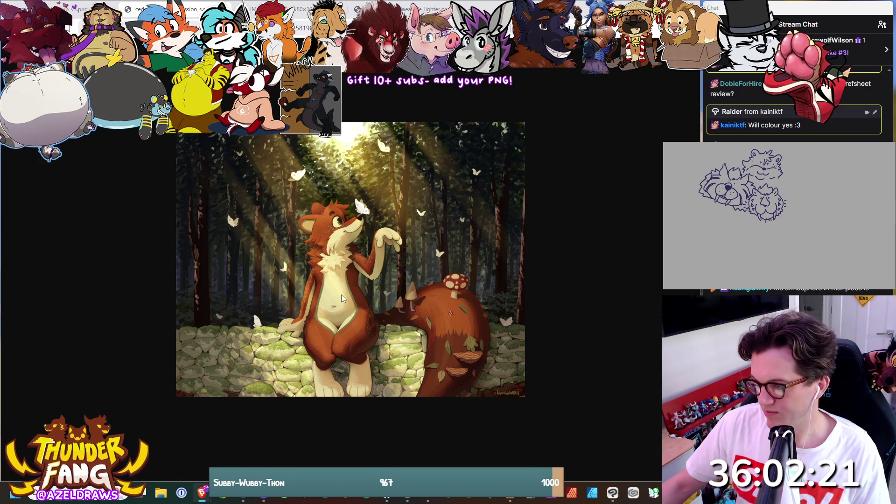
- Zoom into the fox-and-butterflies painting, check the drawing program, then advance to the Otter tab
scroll(341, 295, up, 3)
scroll(340, 293, up, 1)
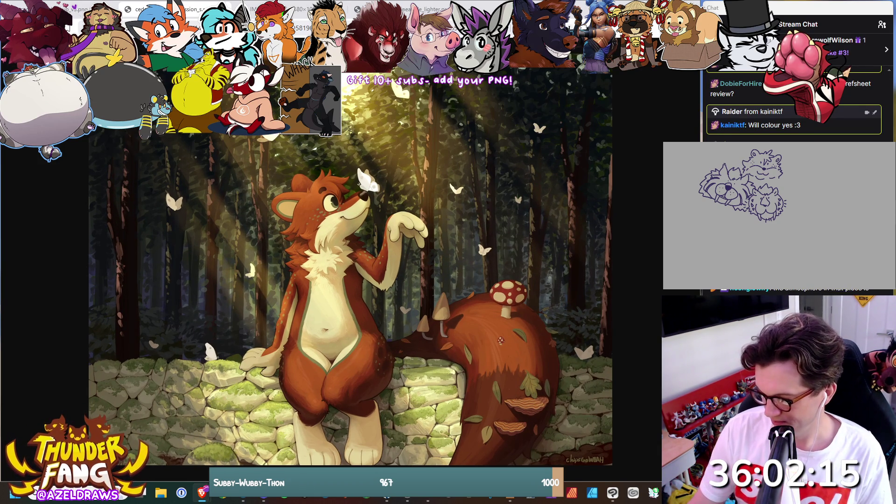
key(alt+Tab)
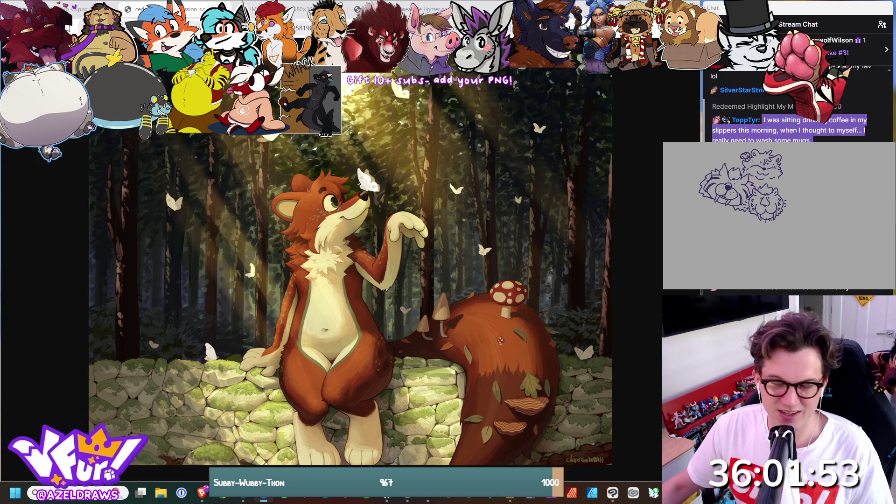
key(ctrl+Tab)
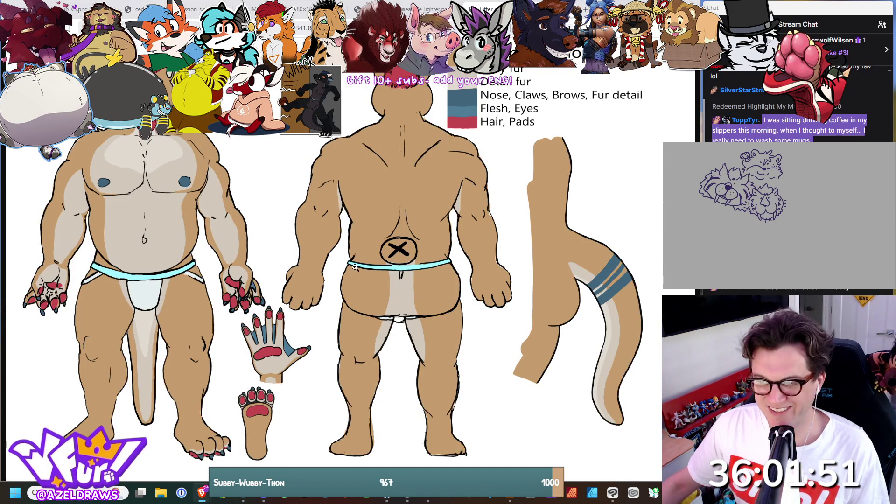
- Fit and zoom the tan character's colour sheet, sketch in the drawing app, then close that tab
click(403, 175)
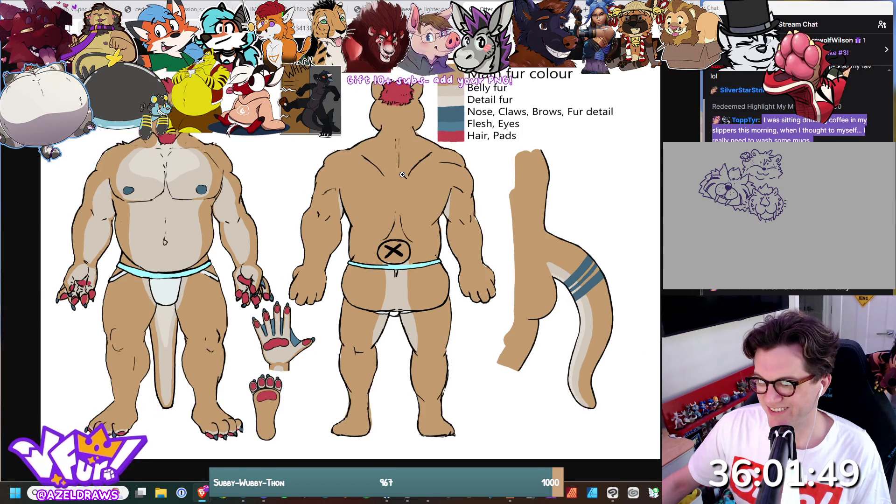
scroll(403, 175, up, 1)
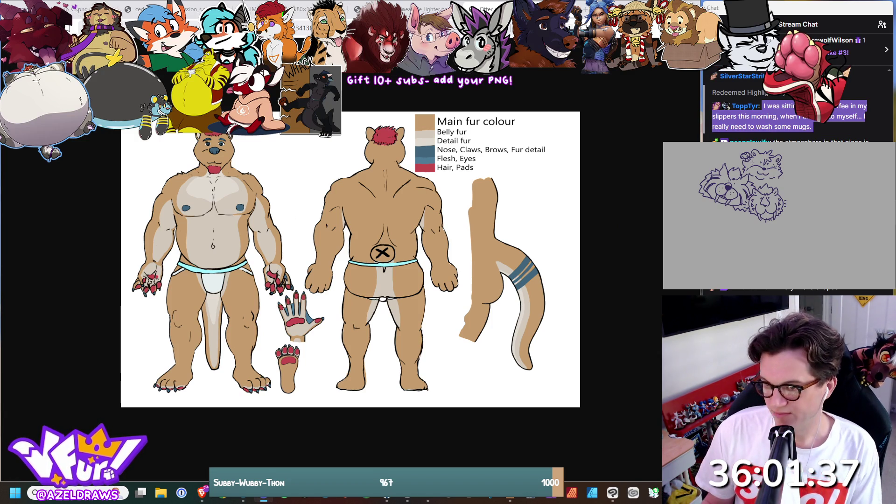
key(alt+Tab)
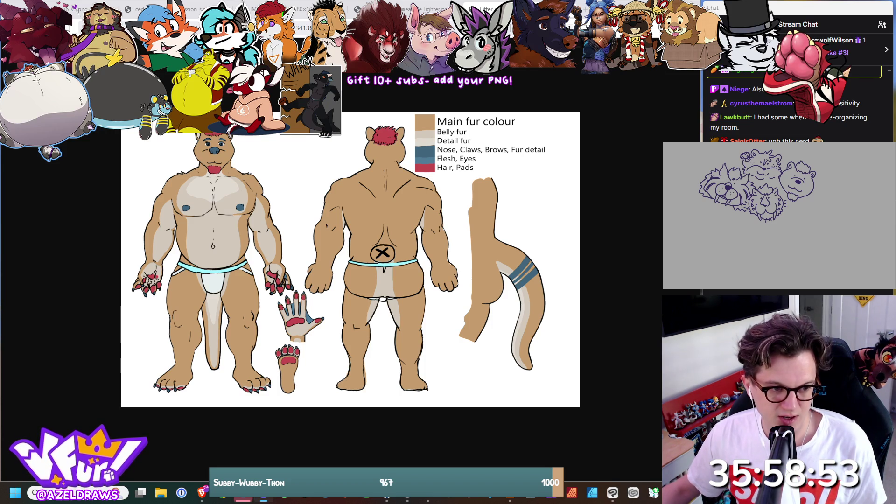
key(ctrl+w)
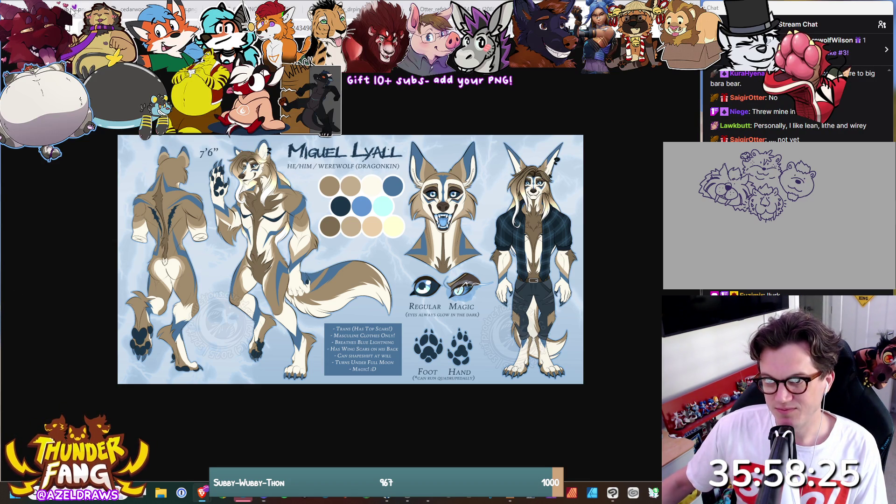
- Close two reference sheet tabs including the otter's, then switch to the long-haired portrait tab
scroll(72, 11, down, 2)
key(ctrl+w)
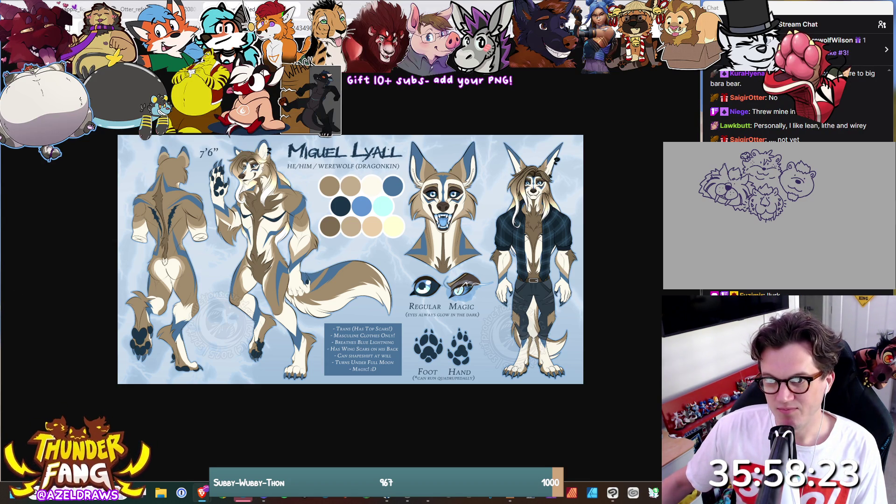
key(ctrl+w)
key(ctrl+w)
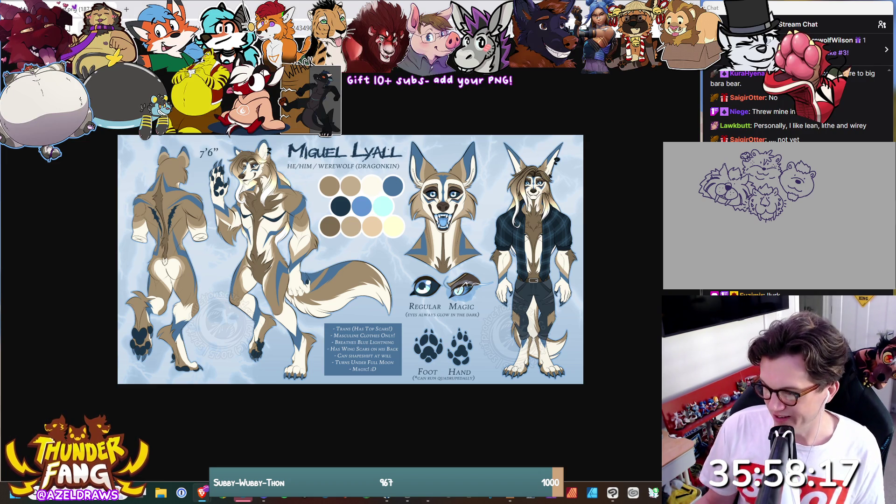
key(alt+Tab)
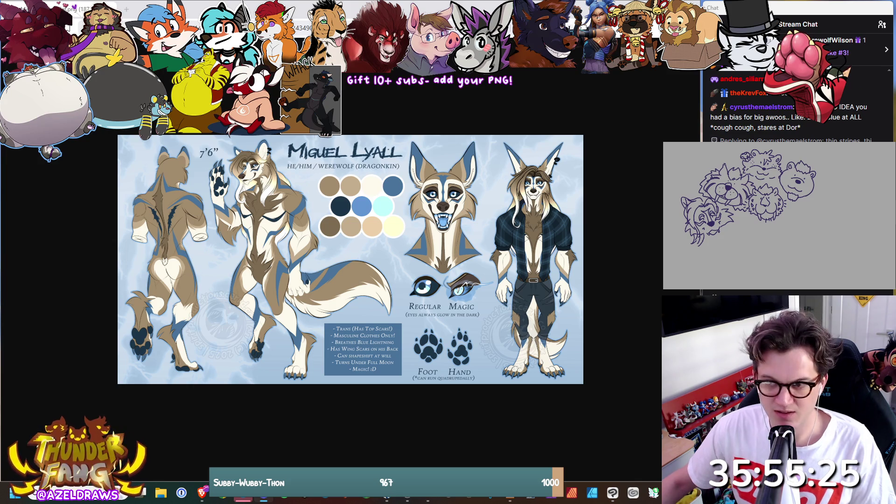
key(ctrl+Tab)
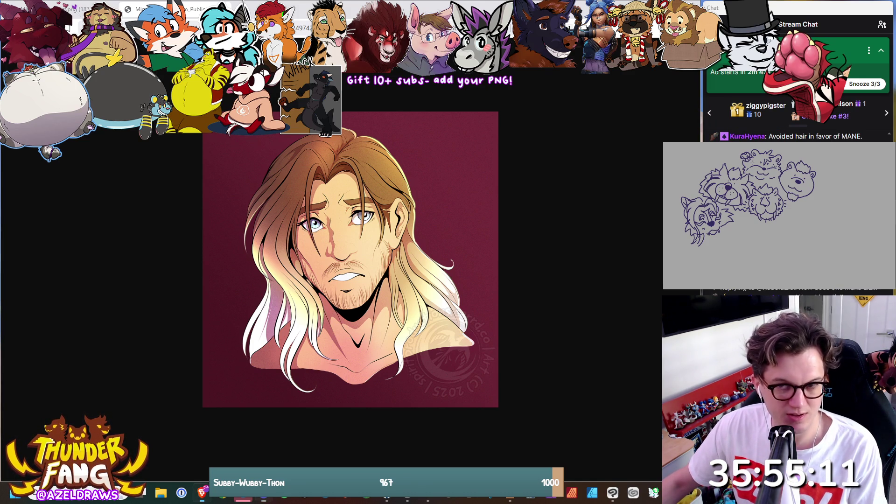
- Switch to Cody the Nebula Chimera's reference sheet and close two unneeded tabs
key(ctrl+Tab)
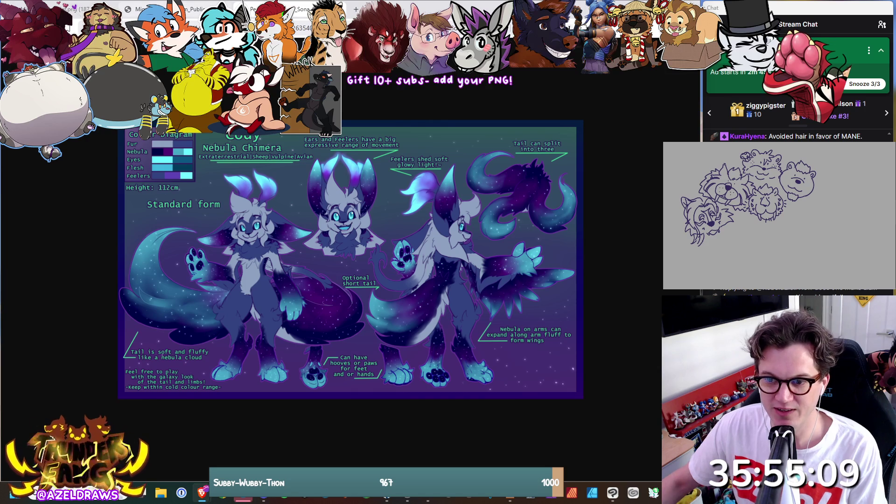
click(231, 9)
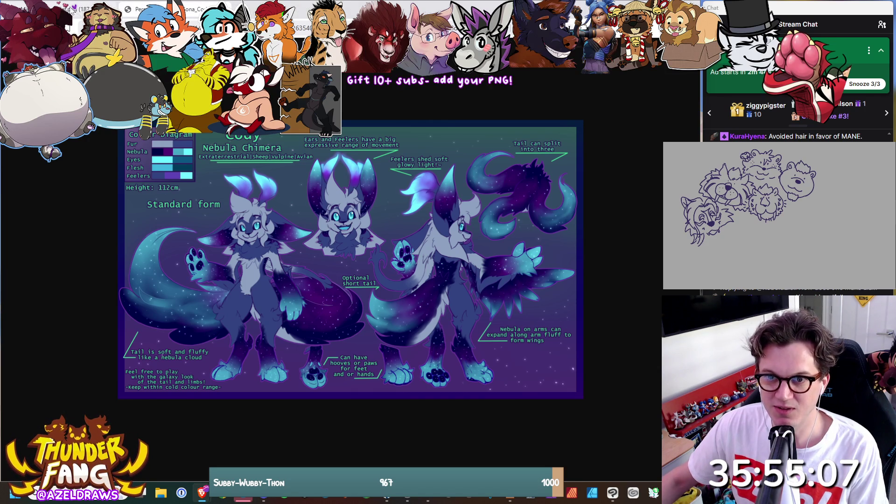
click(113, 9)
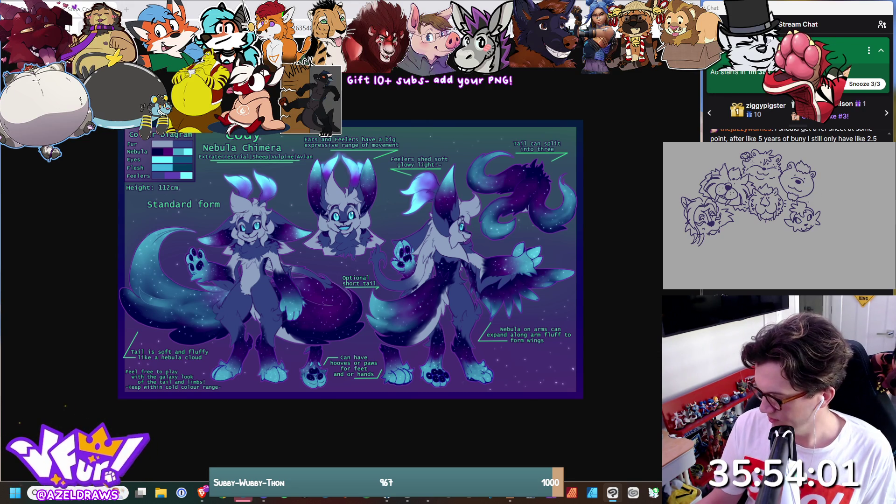
- Sketch the new head's ear, a face stroke and inner-ear detail at the sketch's right
mouse_move(808, 200)
mouse_down()
mouse_move(824, 177)
mouse_move(827, 212)
mouse_up()
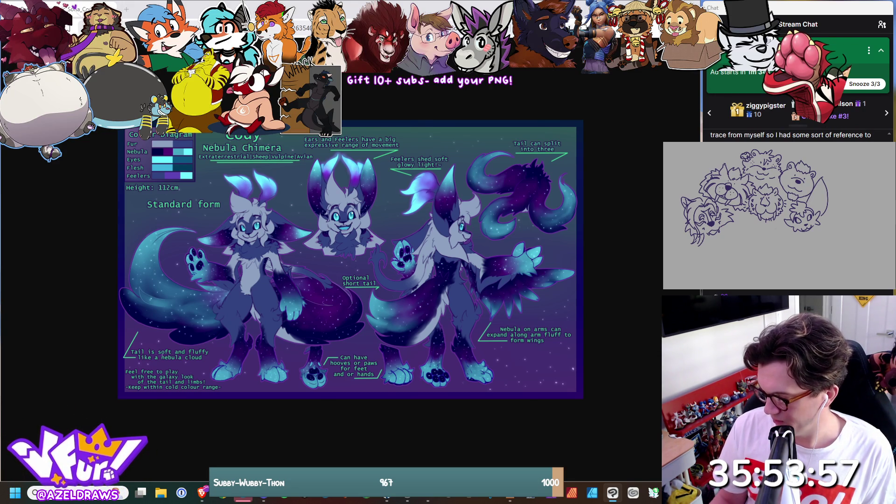
mouse_move(765, 235)
mouse_down()
mouse_move(787, 227)
mouse_move(795, 240)
mouse_up()
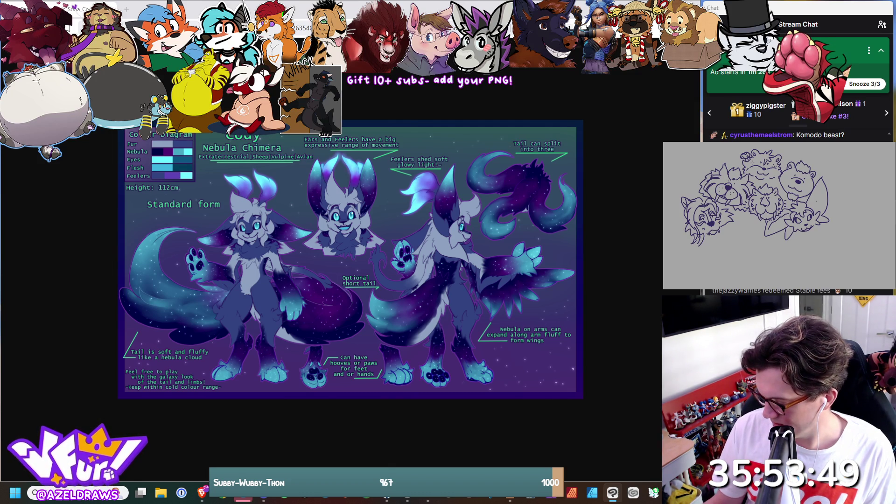
drag(818, 200, 812, 188)
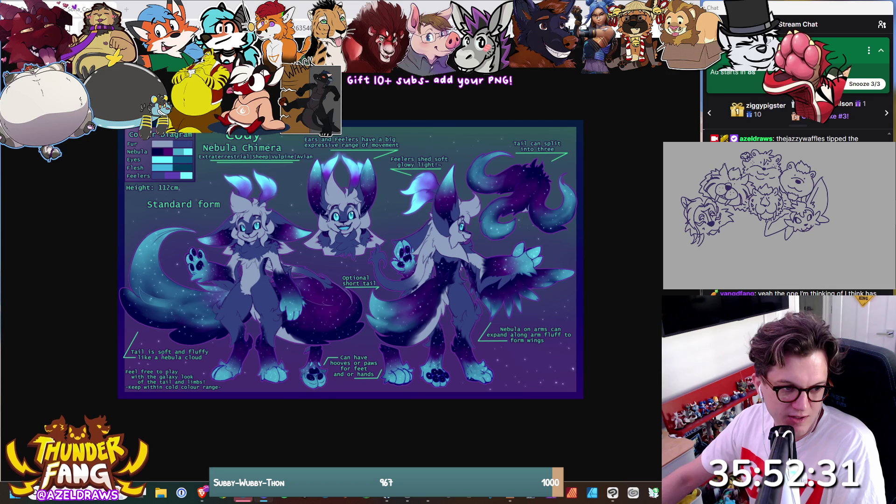
- Click through the comic and Nebula Chimera tabs to the Ray hyena savanna painting
click(188, 184)
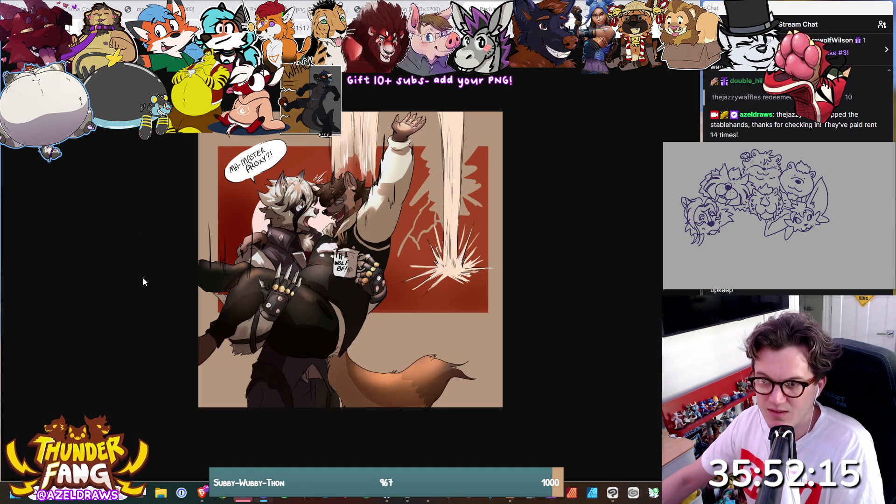
click(77, 7)
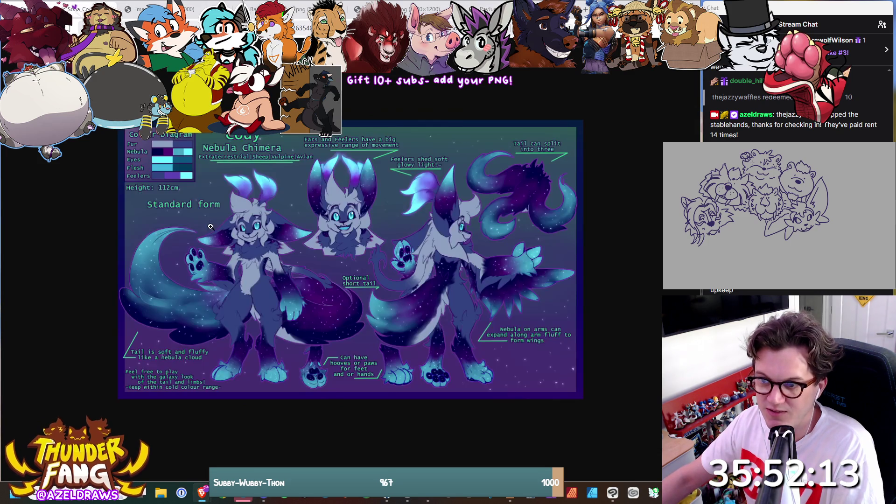
click(82, 10)
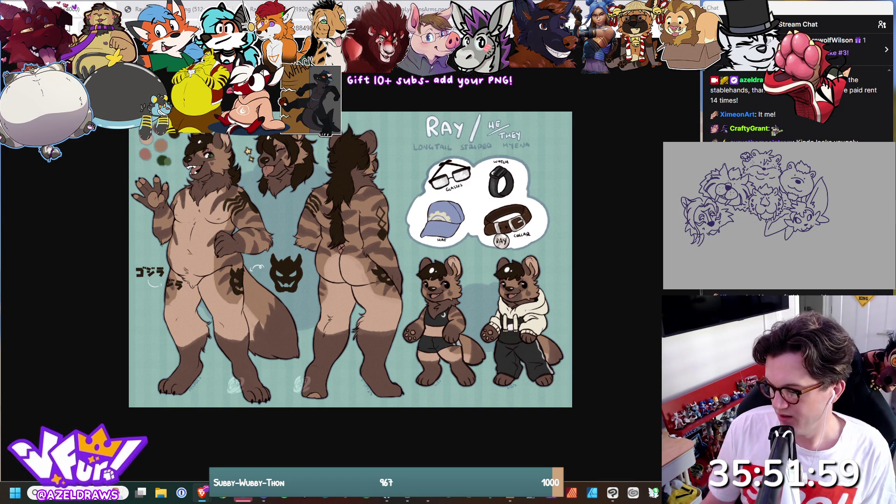
key(alt+Tab)
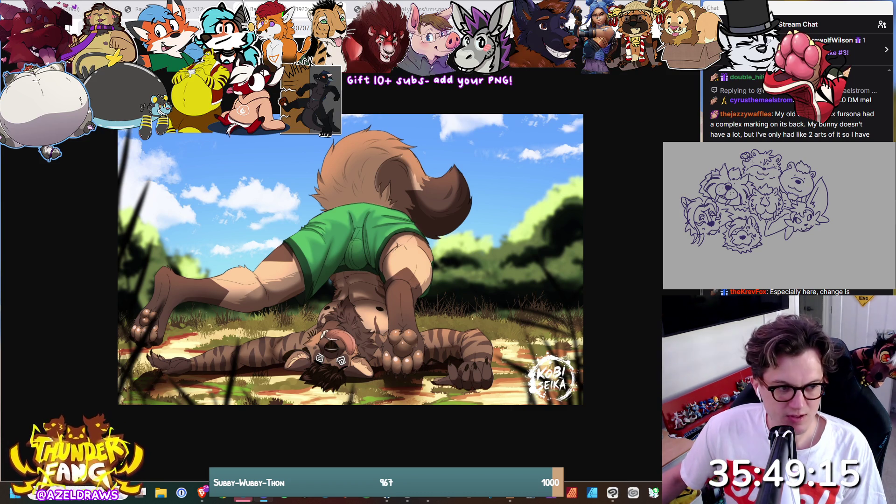
- Drag the Discord viewer with the orange horned dragon over the hyena artwork
mouse_move(0, 275)
mouse_down()
mouse_move(165, 262)
mouse_move(332, 161)
mouse_move(373, 124)
mouse_up()
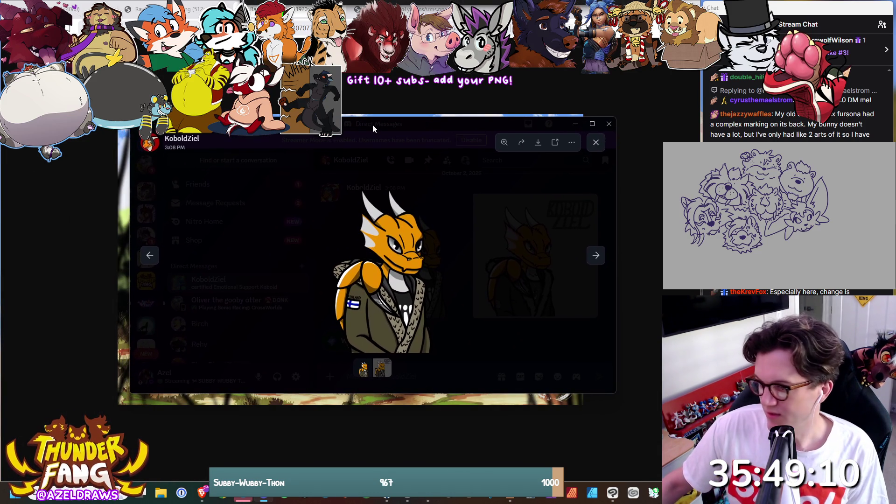
- Flip between both orange dragon images, ending on the logo version, then close the Discord viewer
click(596, 258)
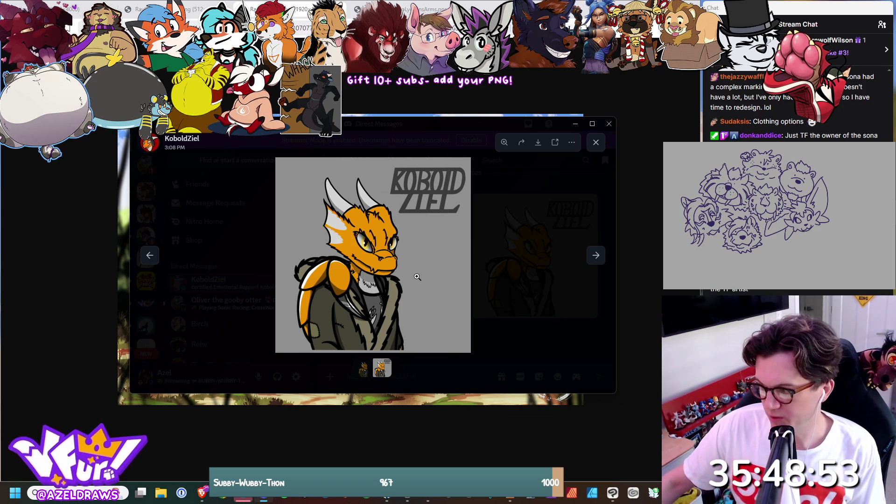
click(149, 256)
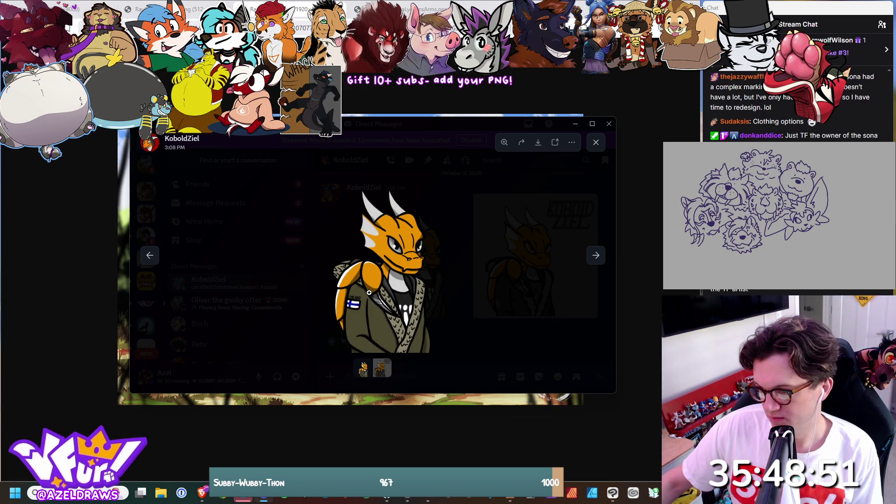
click(600, 261)
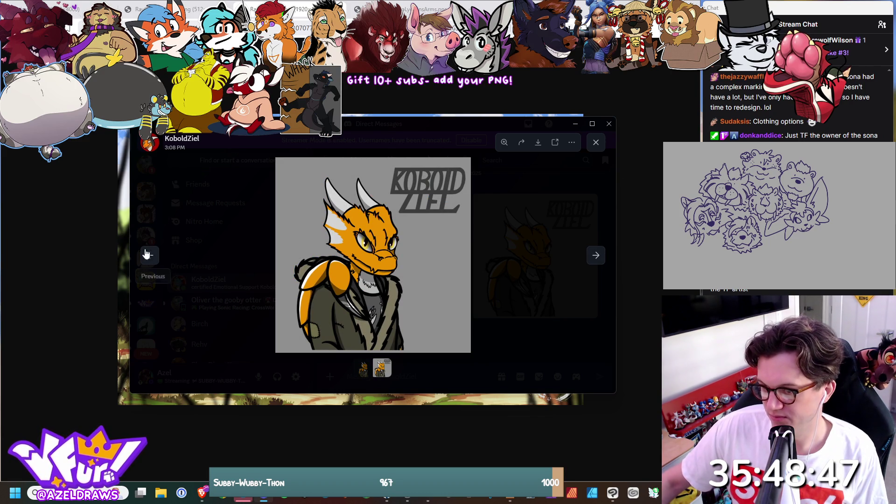
click(384, 114)
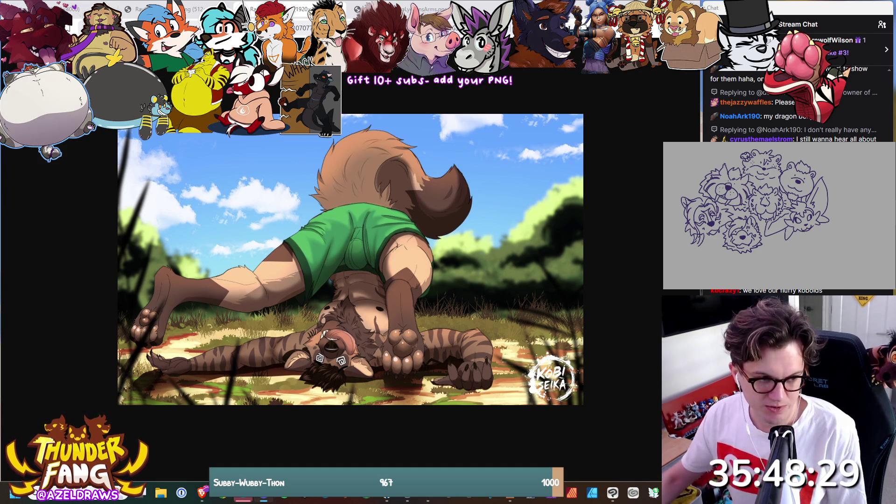
- Close the werewolf, hyena and Godzilla hyena artwork tabs
key(ctrl+Tab)
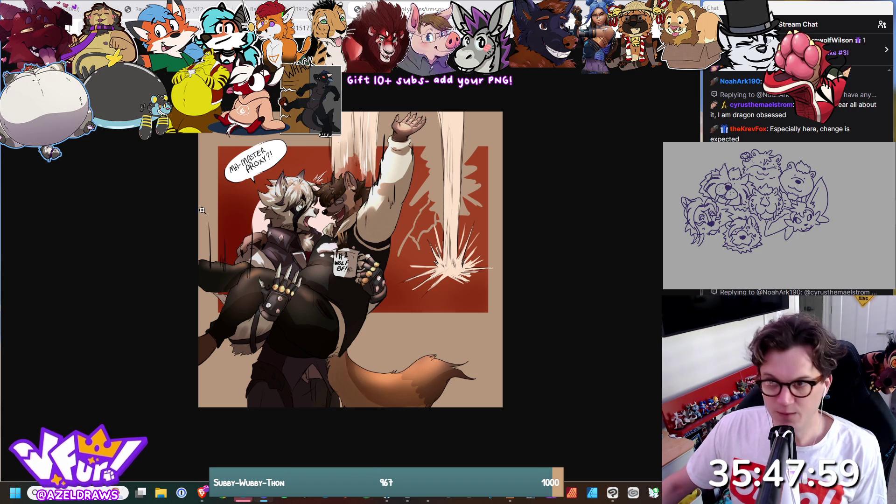
key(ctrl+w)
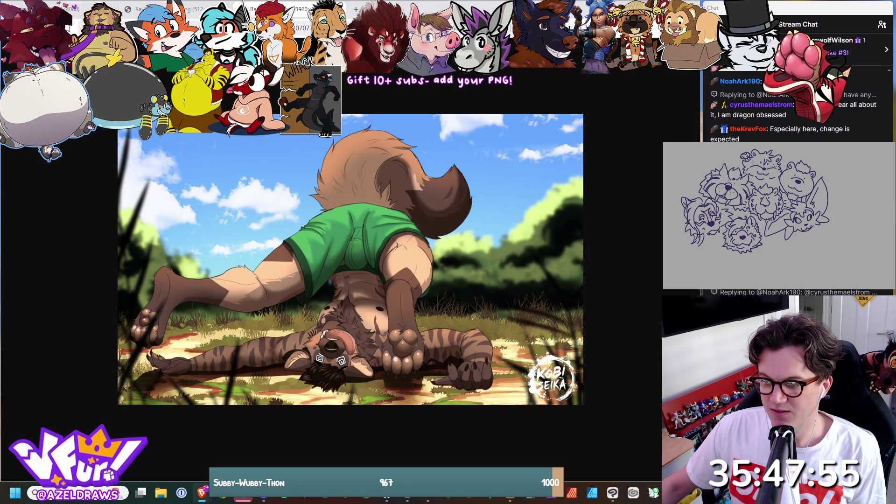
key(ctrl+w)
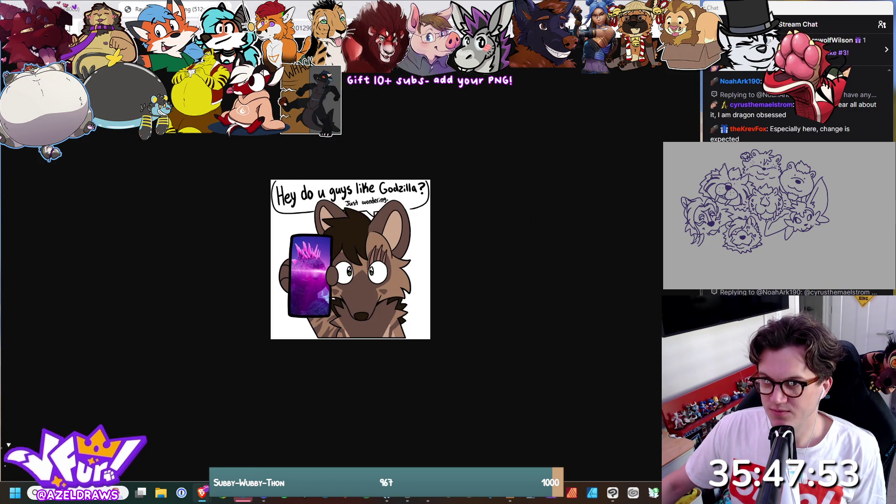
key(ctrl+w)
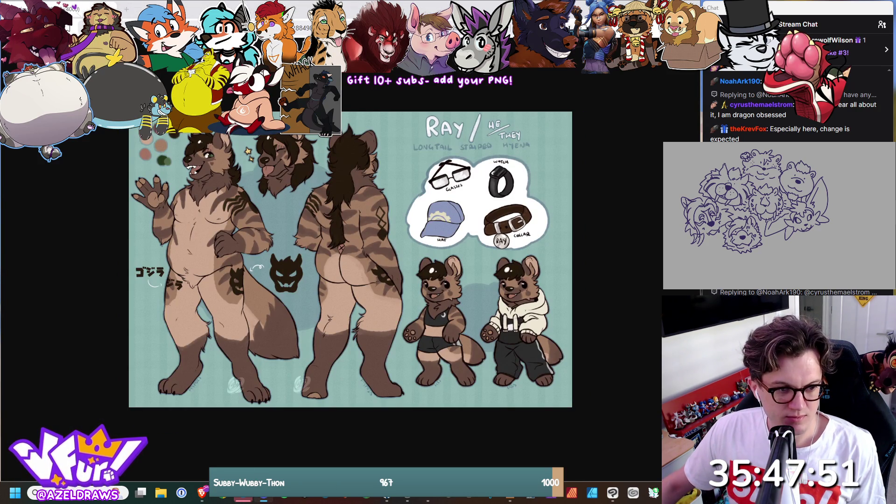
- Move past the pink fursuit close-up, full-body photo and Pink Lady sheet to the flower character image
key(ctrl+w)
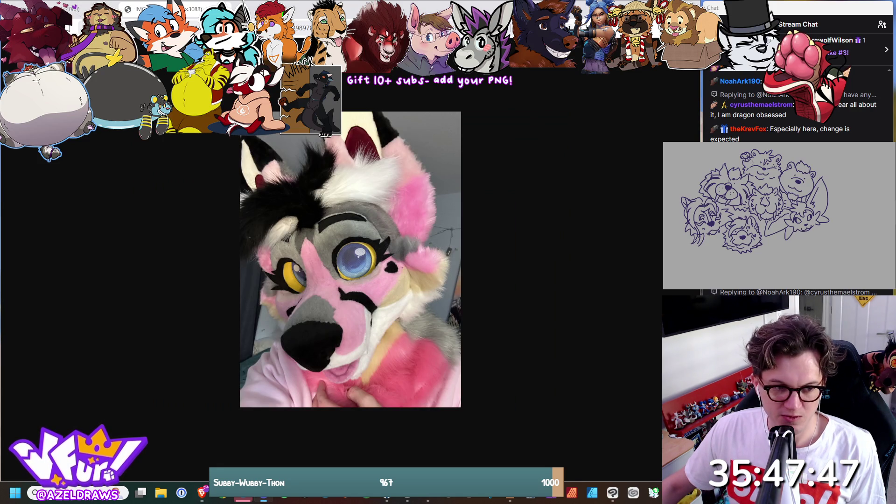
key(ctrl+w)
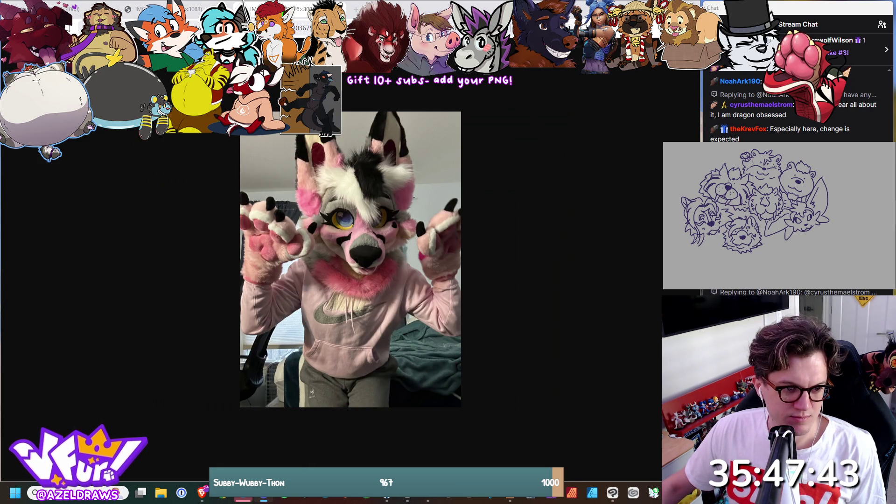
key(ctrl+w)
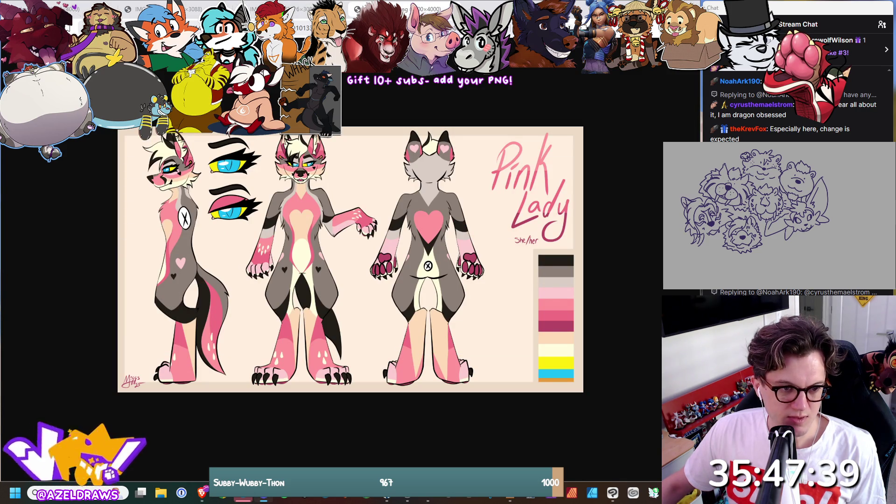
key(ctrl+w)
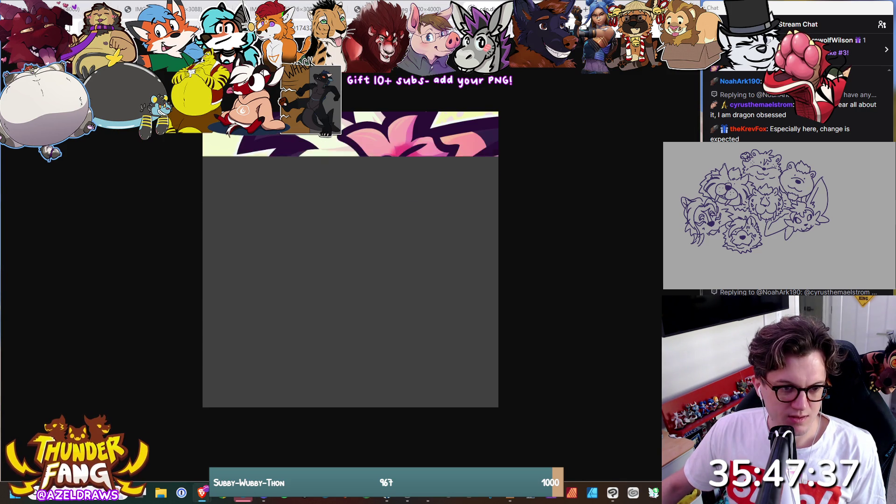
- Reopen the Pink Lady reference sheet, switch apps briefly, then return to Ray's striped hyena sheet
key(ctrl+shift+t)
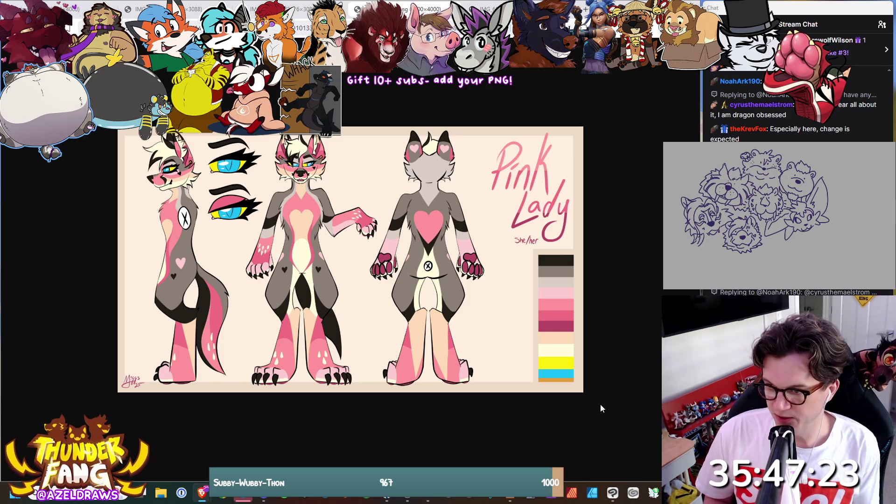
key(alt+Tab)
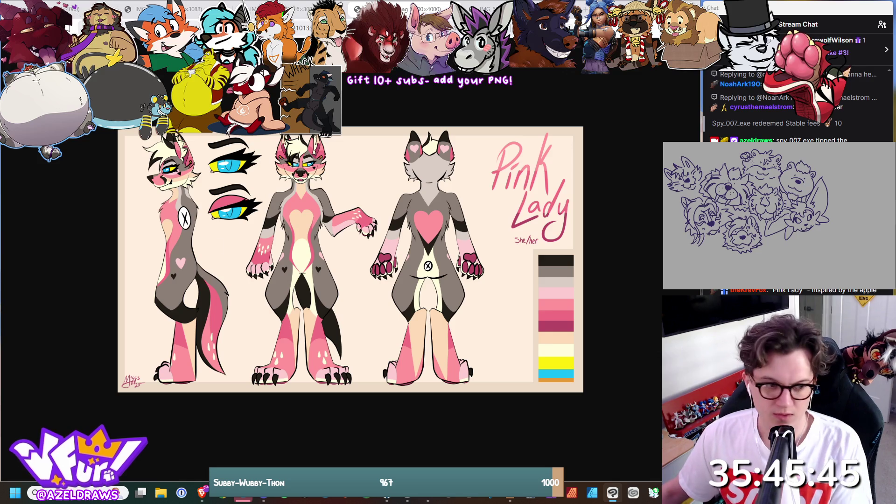
key(ctrl+w)
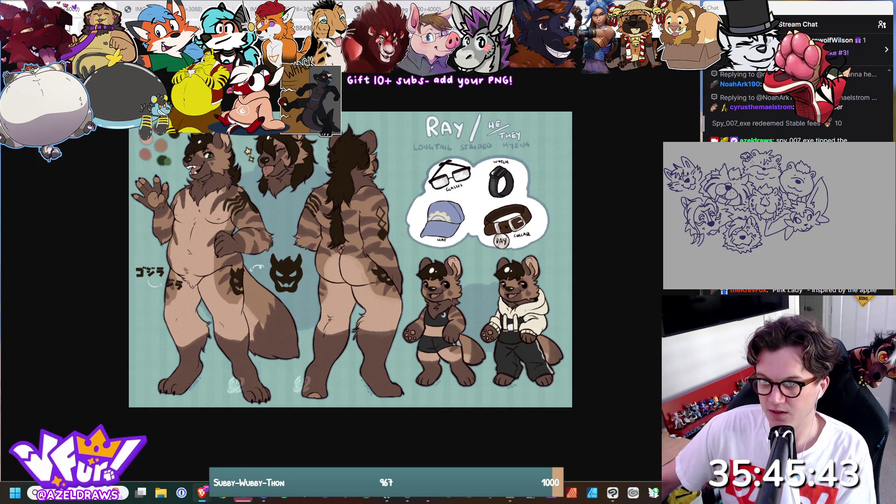
- Step through the pink fursuit close-up and full-body photos, switching apps between, to the KODAI sheet
key(ctrl+w)
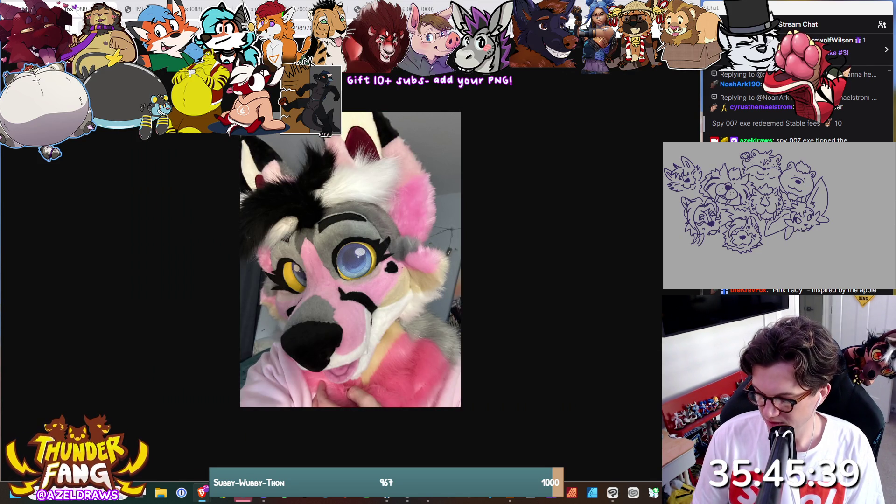
key(alt+Tab)
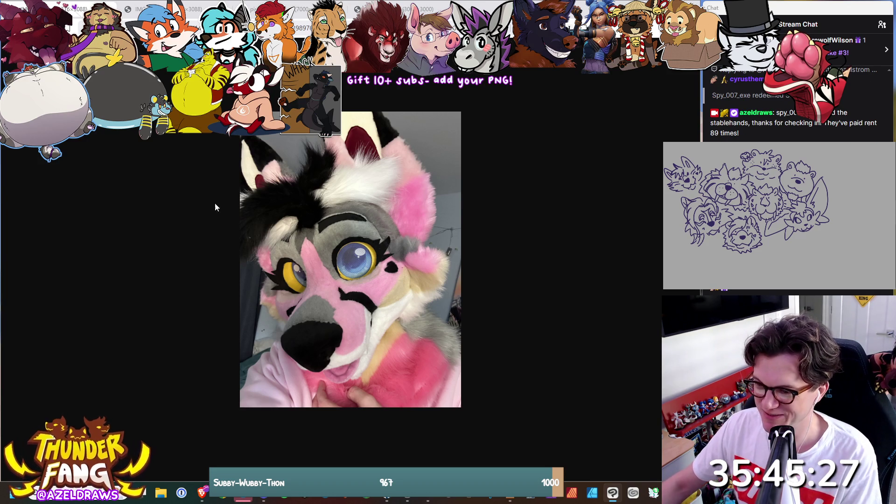
key(ctrl+Tab)
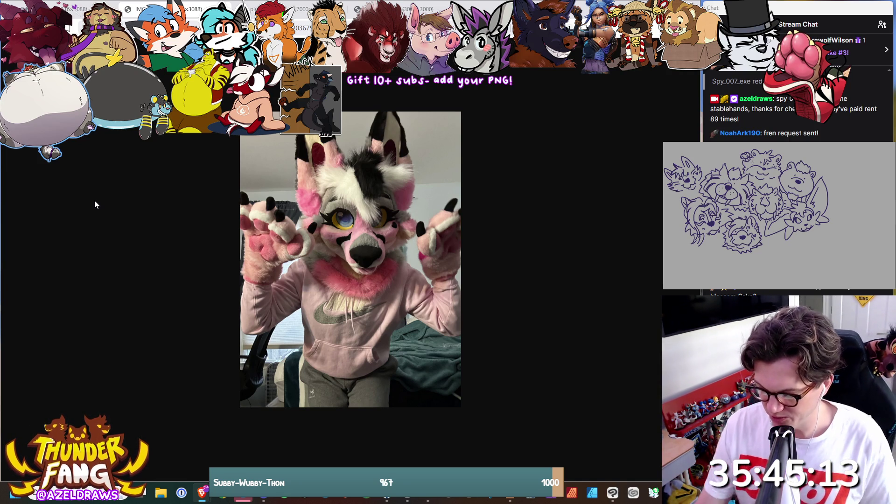
key(alt+Tab)
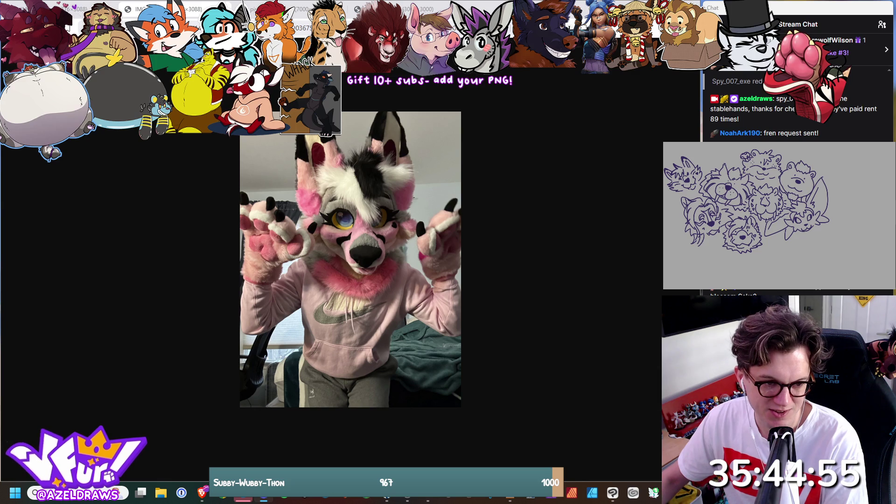
key(ctrl+w)
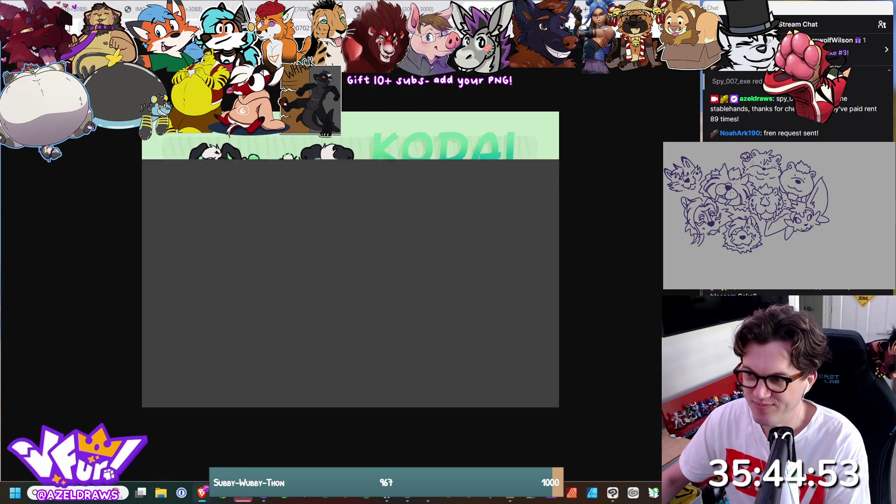
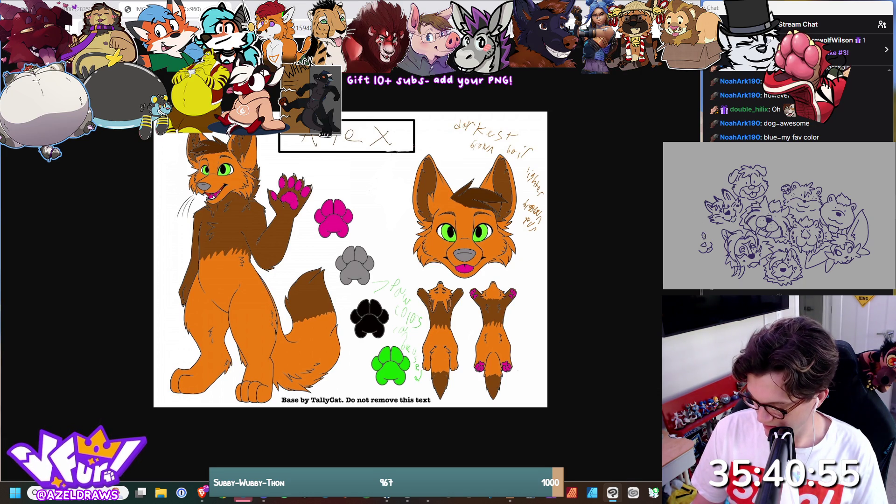
- Sketch the first outline strokes of a new canine head at the sketch's left edge
drag(692, 241, 699, 247)
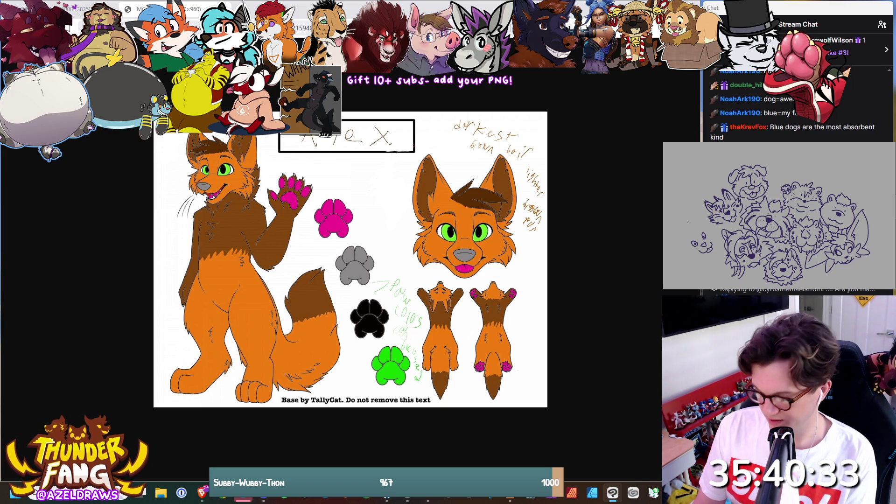
drag(686, 229, 695, 231)
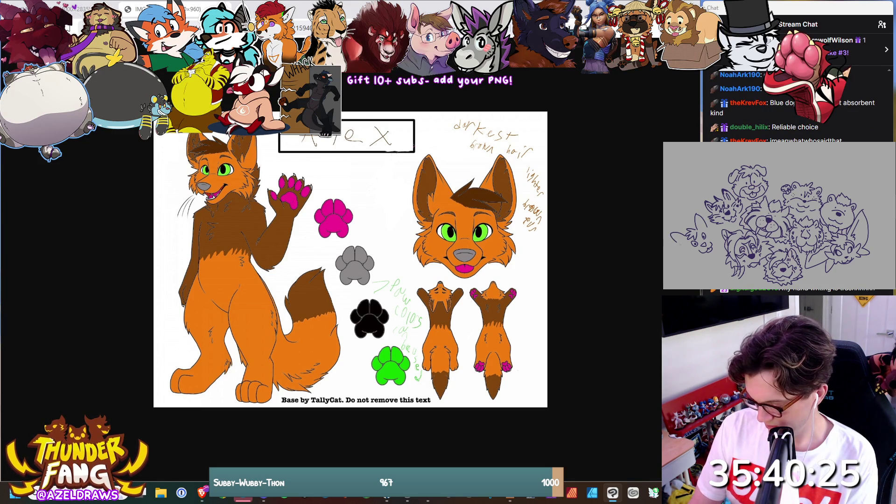
drag(675, 241, 686, 245)
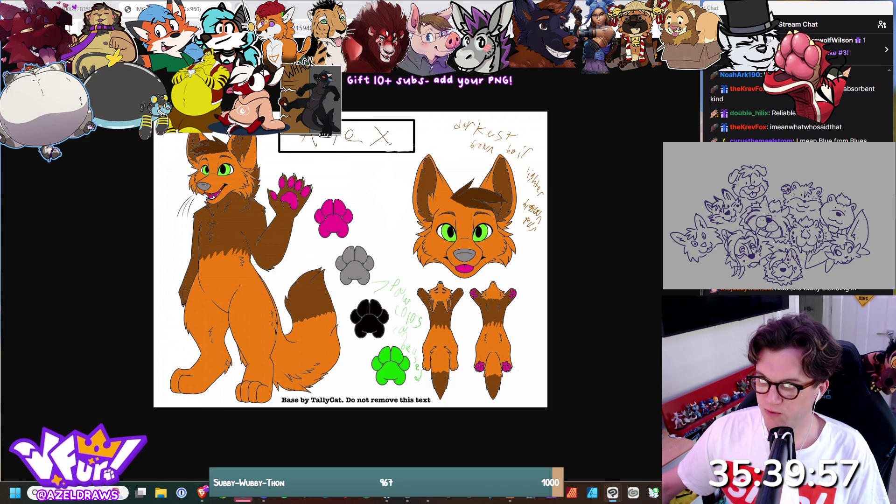
- In a new tab, search 'deviantart' and switch the results to images
key(ctrl+t)
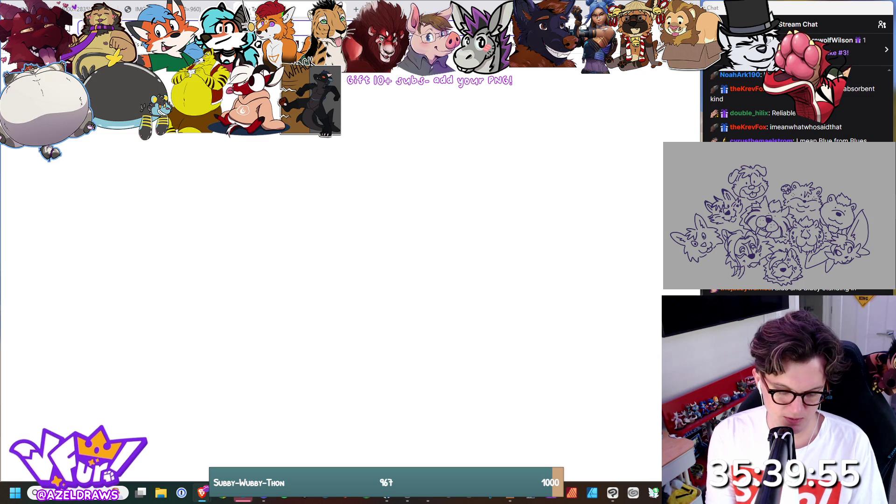
text(dev)
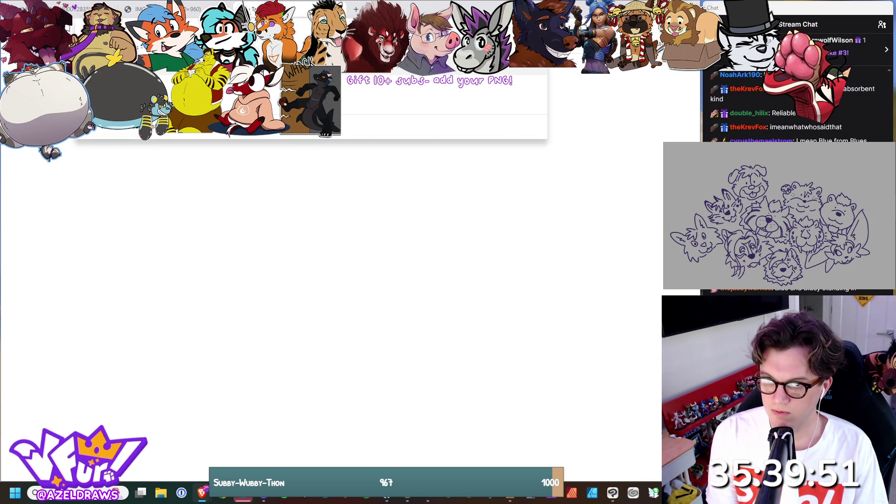
key(Return)
text(deviantart)
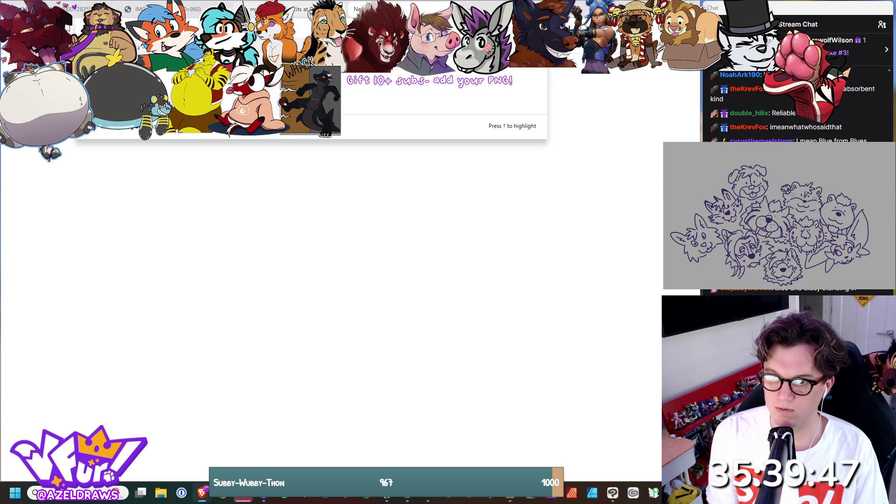
key(Return)
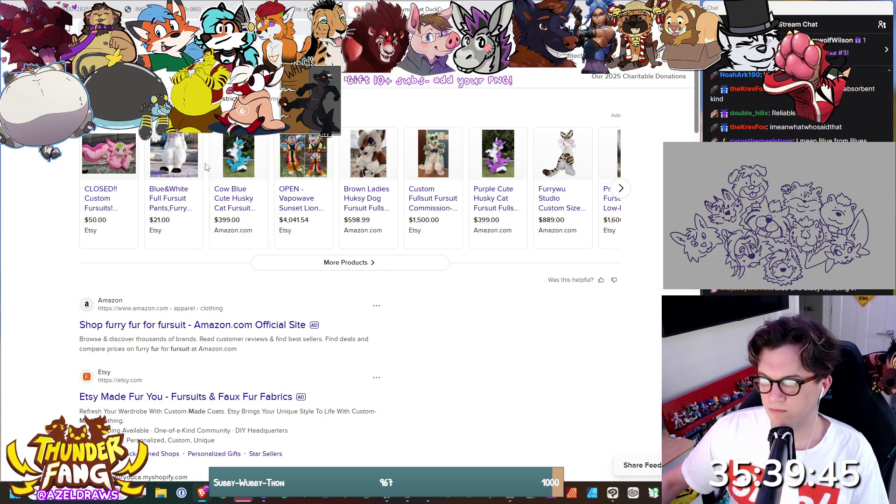
click(116, 76)
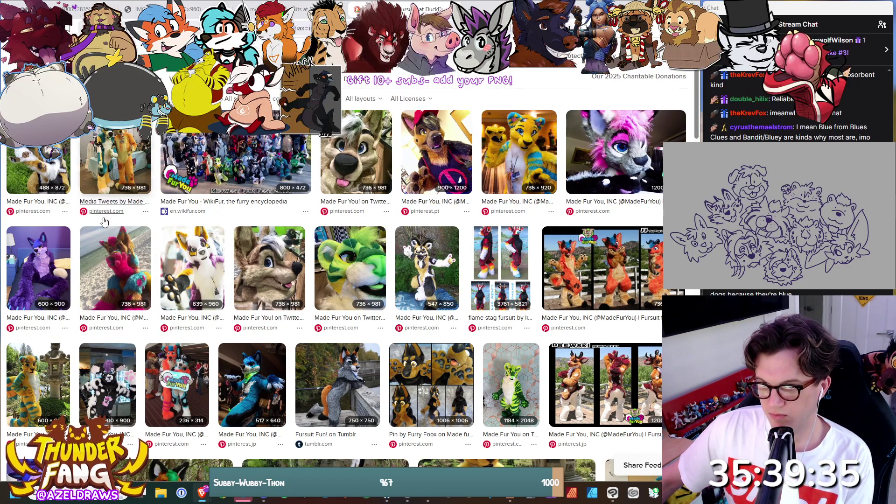
- Compare the orange fox reference sheet against More Fur Less fursuit image results
click(194, 13)
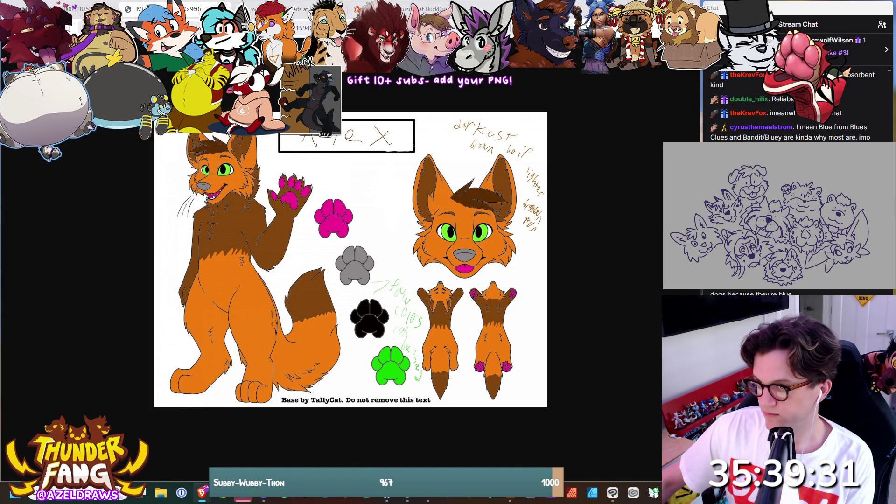
click(301, 9)
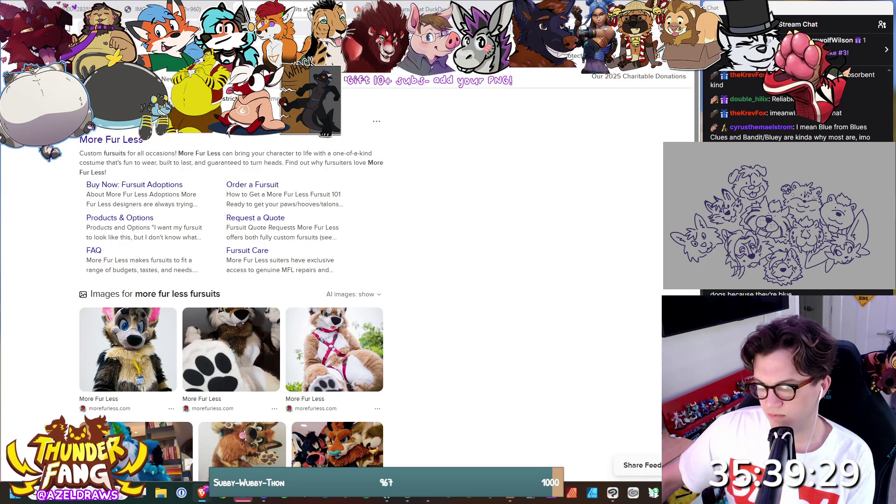
click(156, 293)
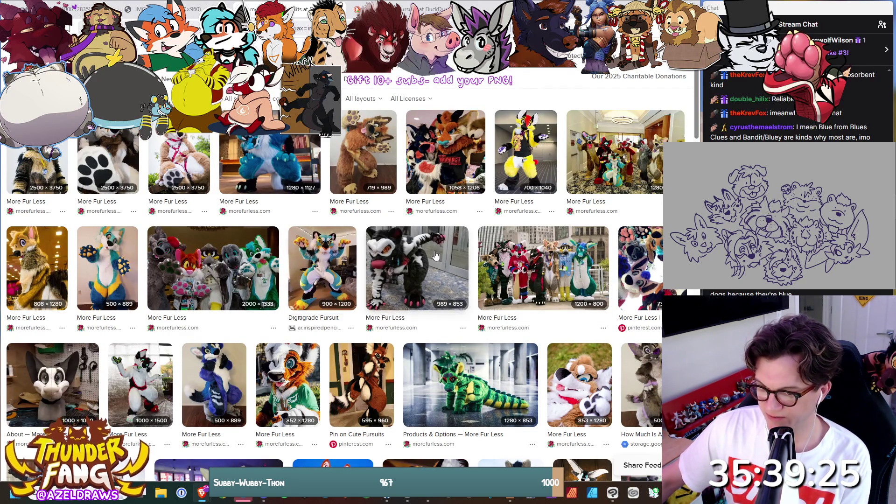
click(140, 9)
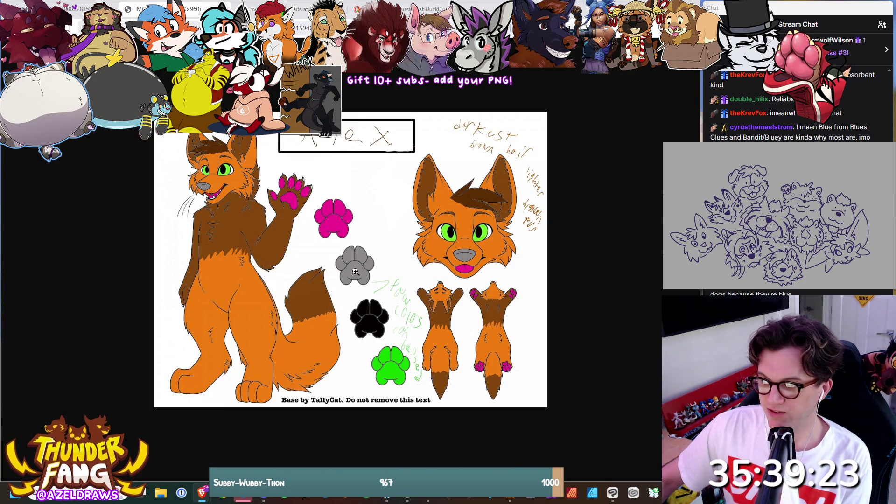
click(306, 14)
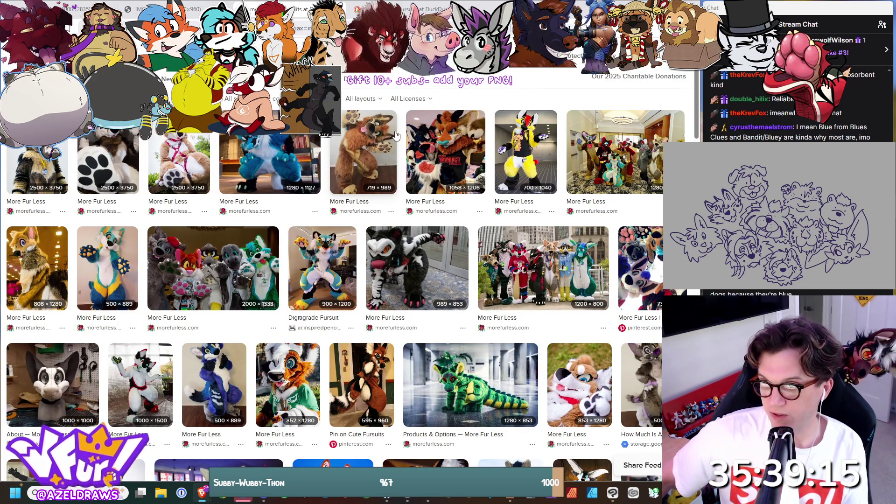
- Close the oldest reference tab, then flip past the ALEX Border Collie sheet to the Shiba sheet
key(ctrl+Tab)
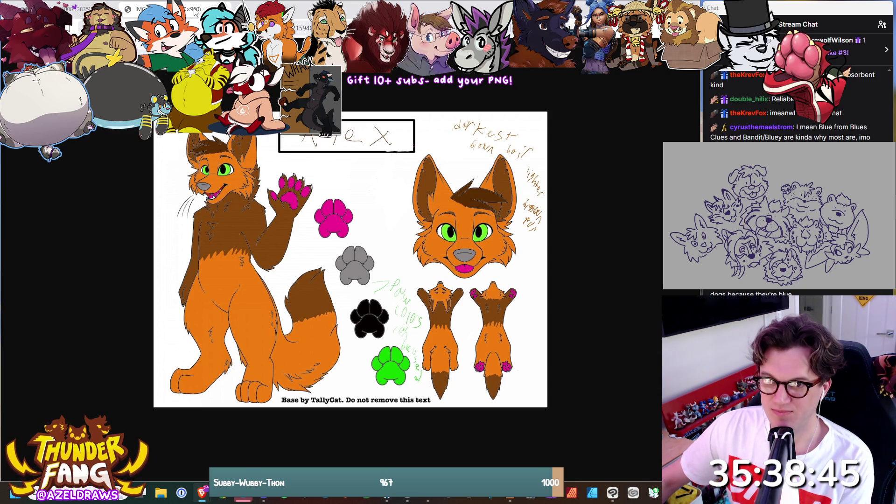
click(114, 9)
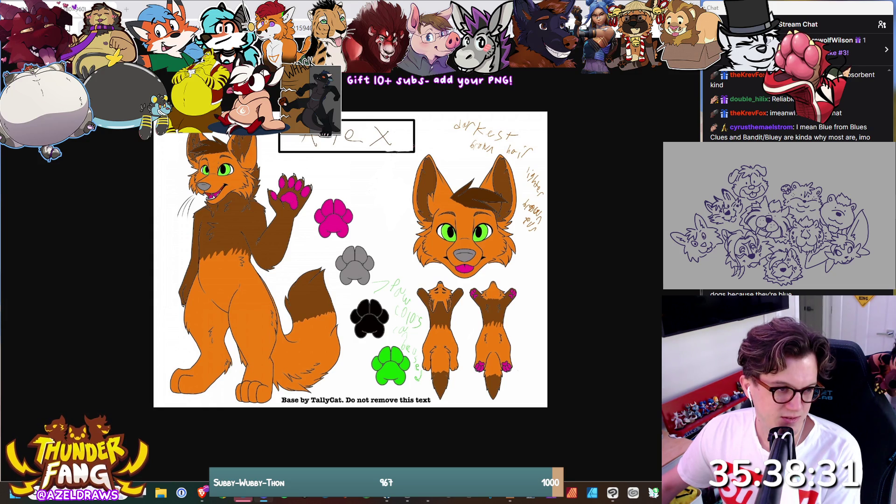
key(ctrl+Tab)
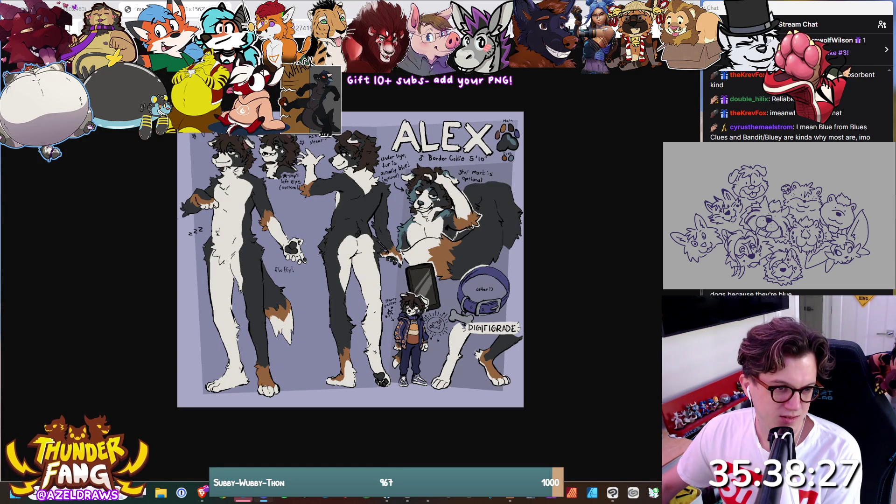
key(ctrl+Tab)
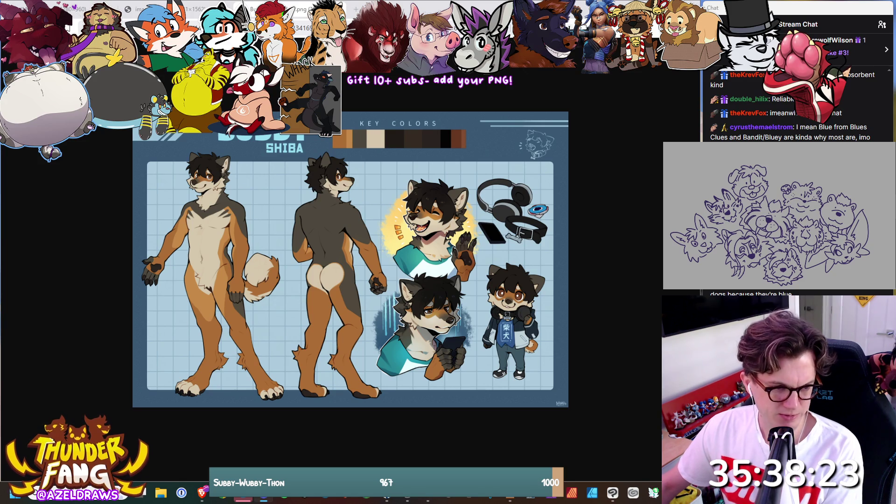
- Cycle past the Cherry the Fox and Eli calico sheets to the four-panel portraits, zooming in
key(ctrl+Tab)
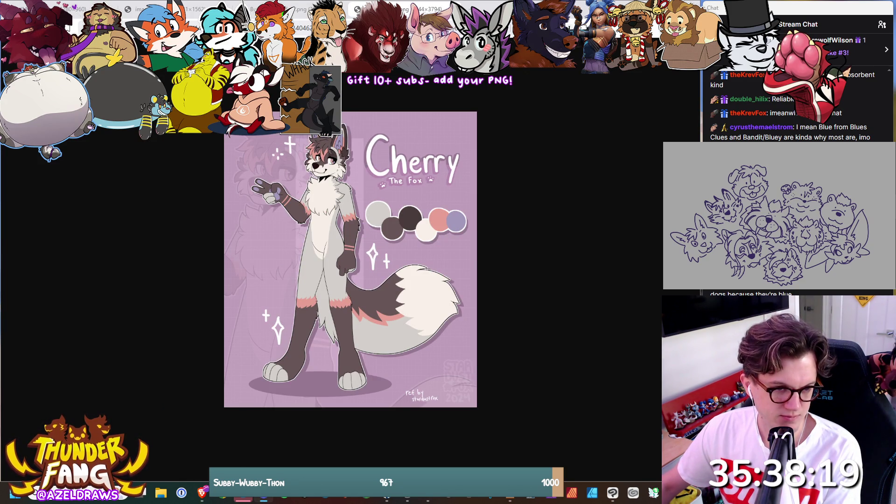
key(ctrl+Tab)
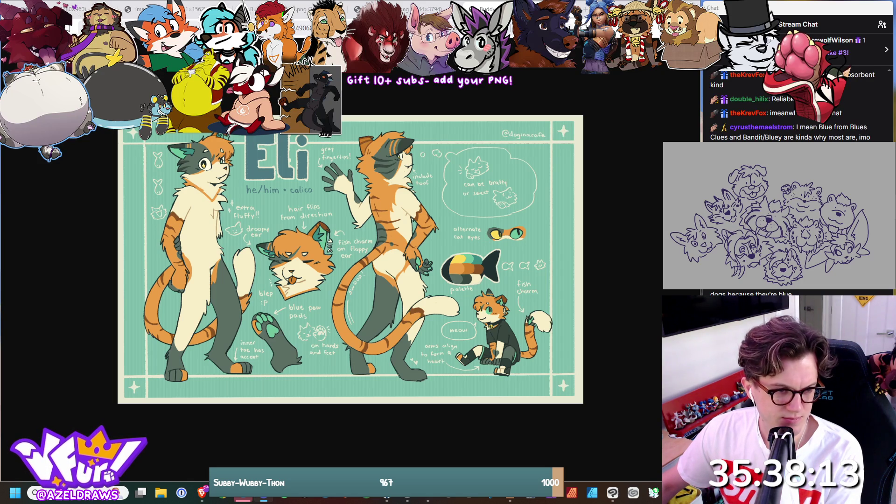
key(ctrl+Tab)
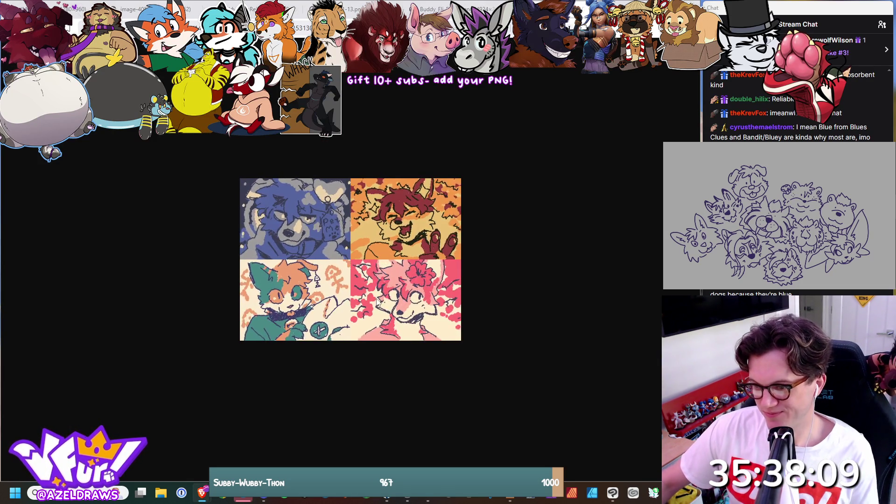
ctrl+scroll(346, 267, up, 3)
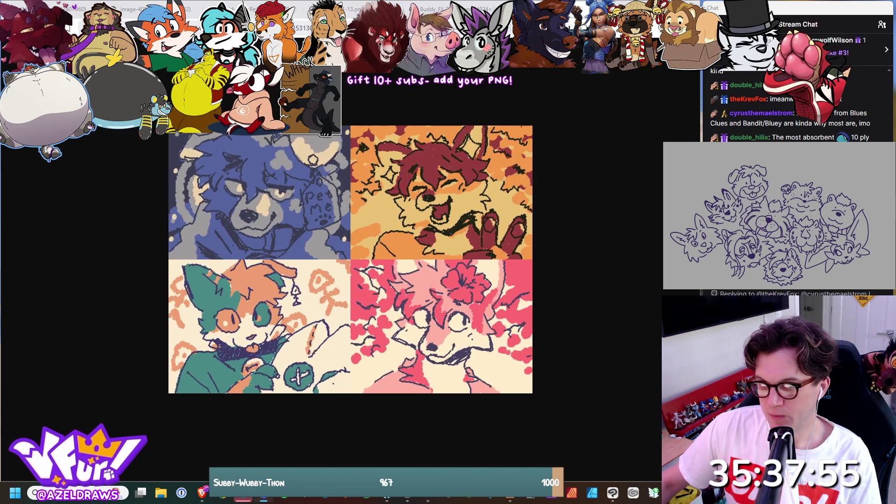
- Review the orange fox and zoomed ALEX Border Collie sheets, then return via Shiba to Cherry the Fox
key(ctrl+Tab)
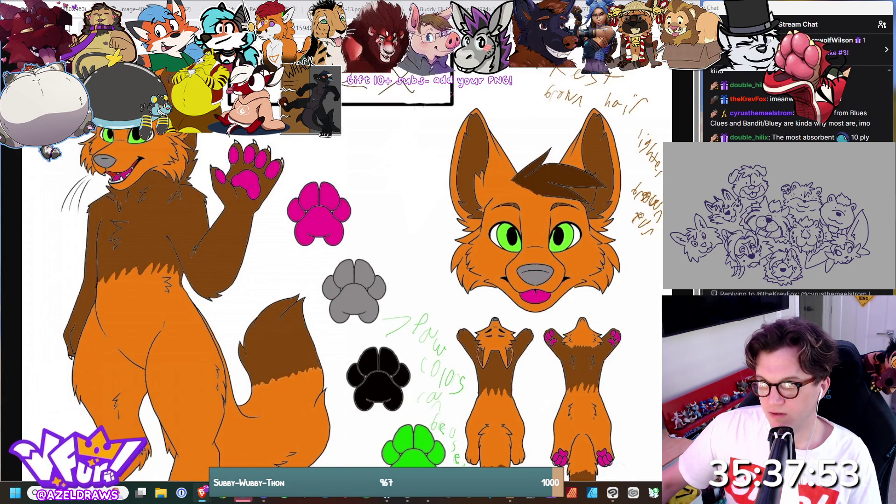
key(ctrl+Tab)
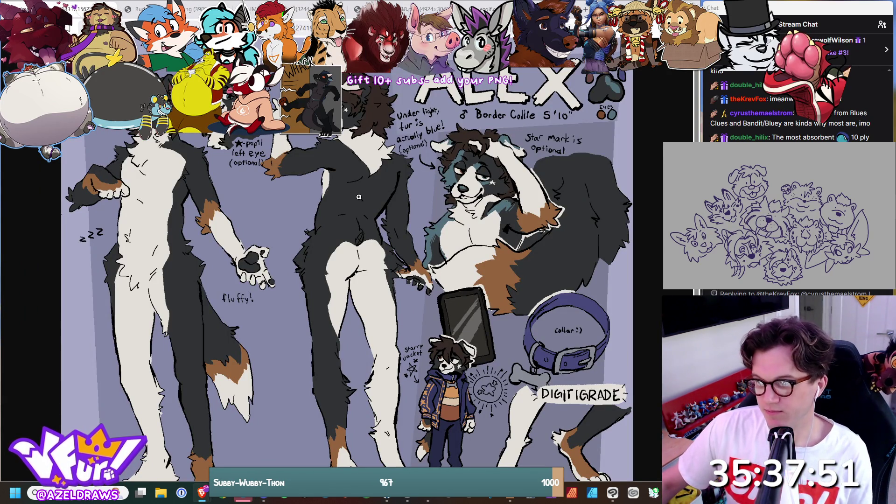
scroll(357, 195, down, 4)
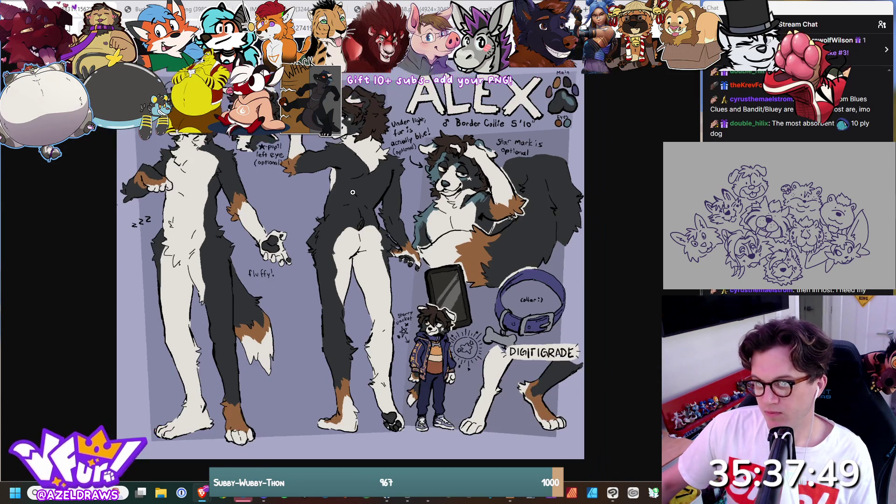
scroll(351, 191, down, 2)
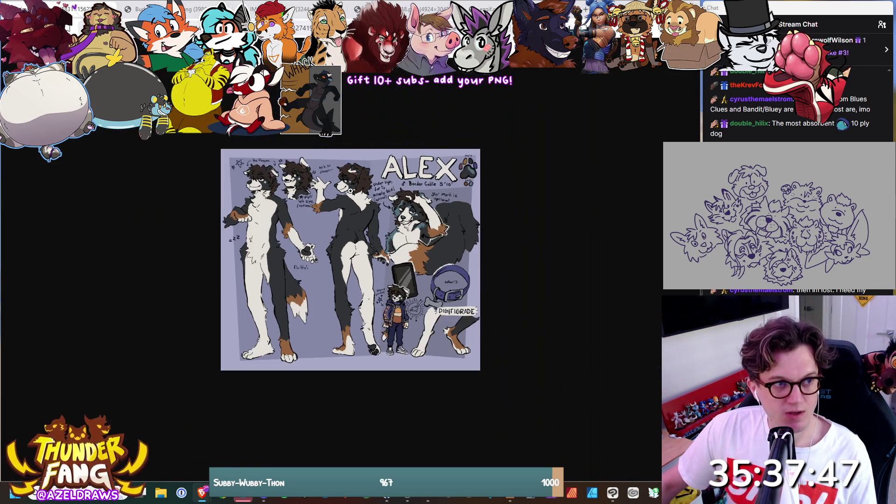
scroll(350, 191, up, 1)
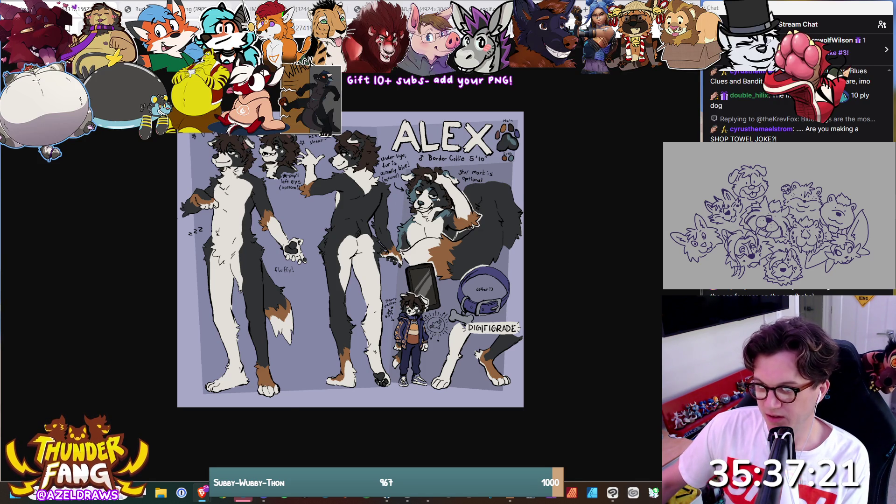
key(ctrl+shift+Tab)
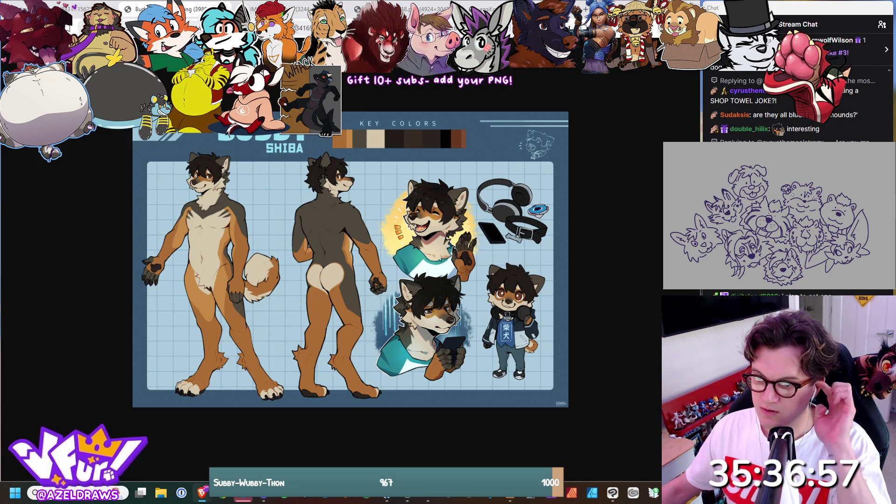
key(ctrl+Tab)
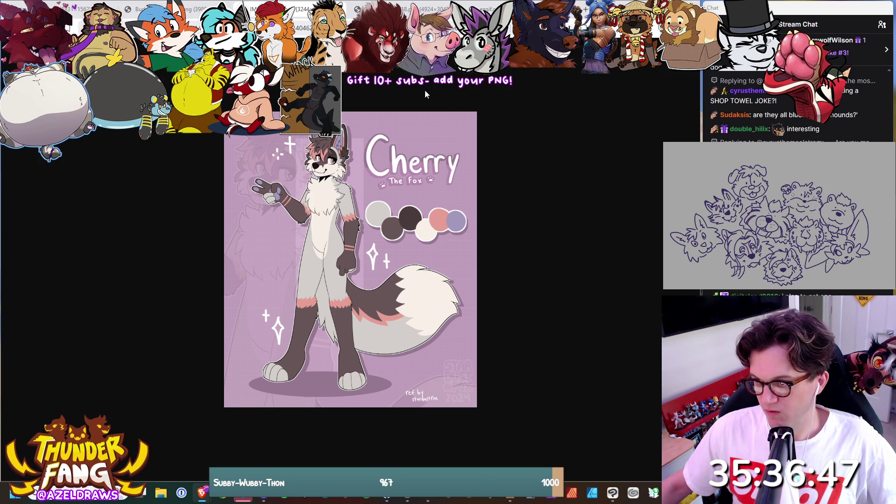
key(ctrl+Tab)
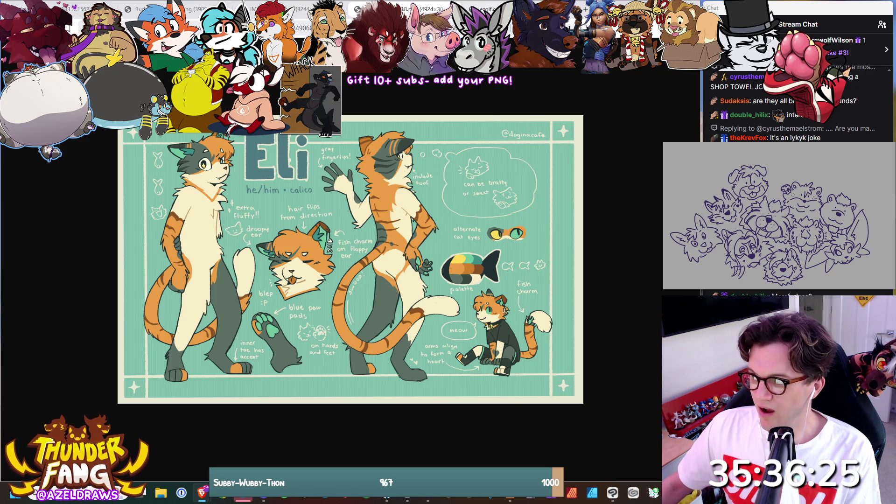
key(ctrl+w)
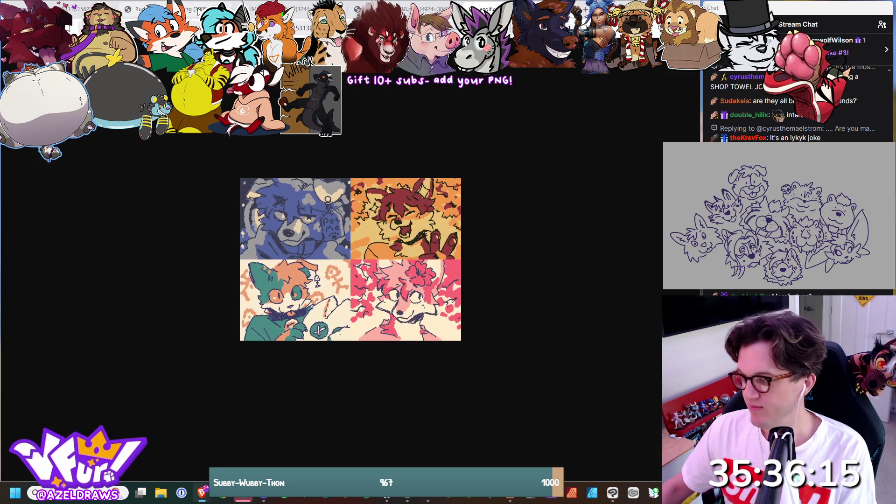
key(ctrl+Tab)
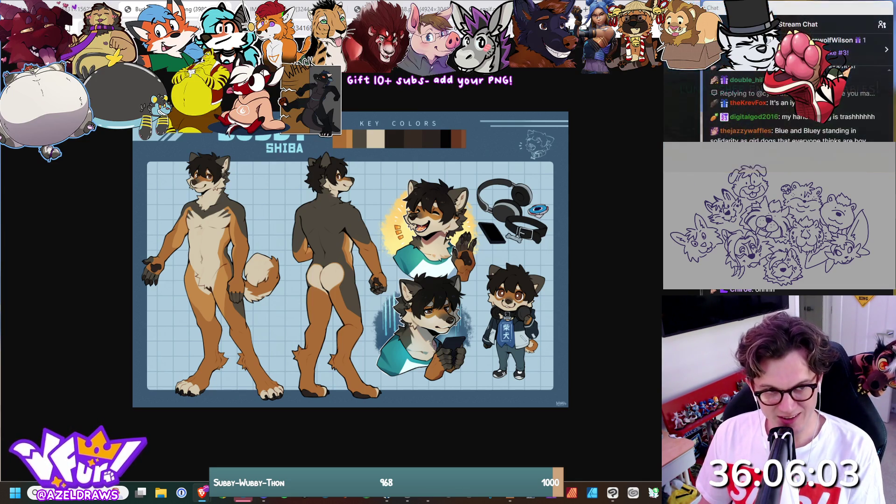
key(alt+Tab)
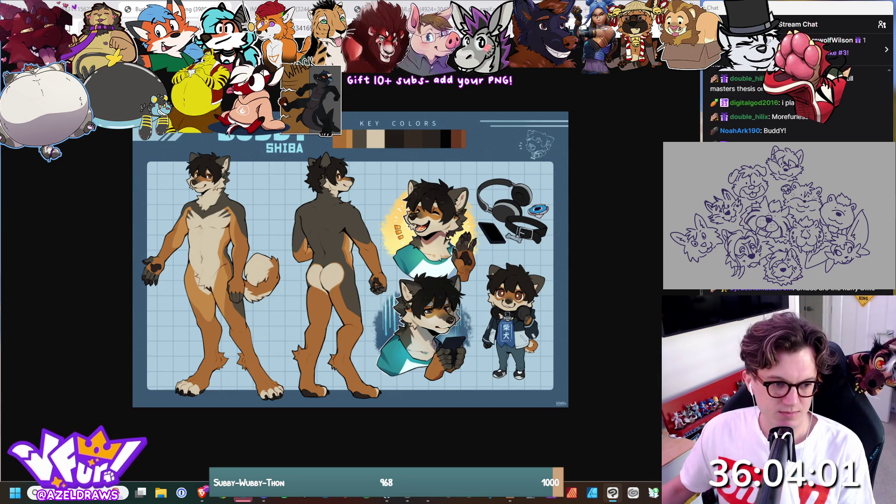
- Close several reference tabs, return to the drawing, and add a short stroke near the sketch's top
click(297, 13)
middle_click(297, 13)
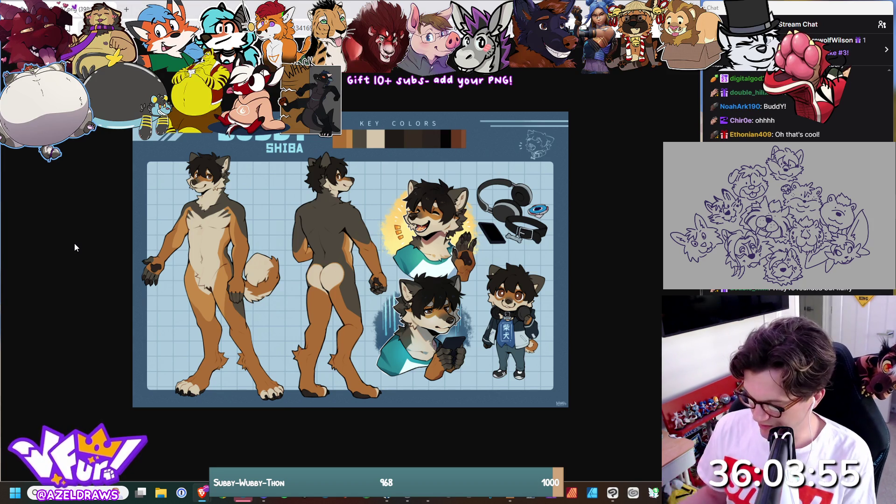
click(613, 493)
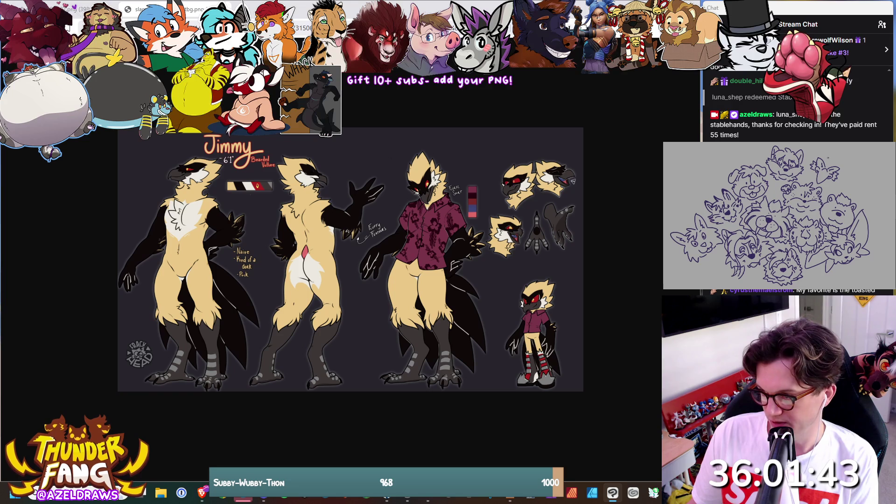
drag(827, 155, 839, 152)
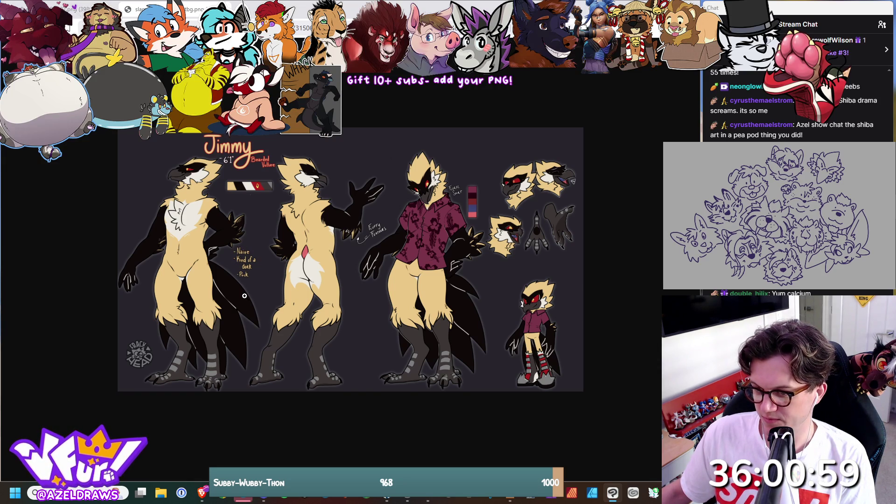
click(239, 277)
click(287, 286)
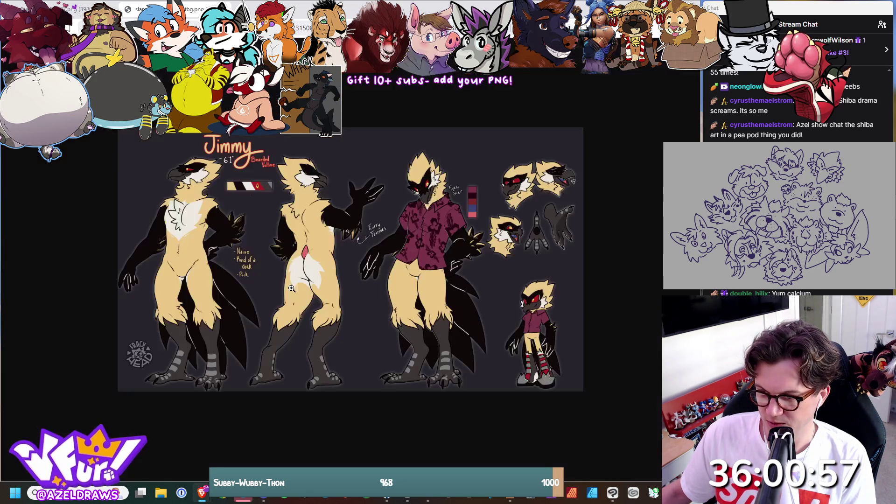
click(230, 255)
click(242, 256)
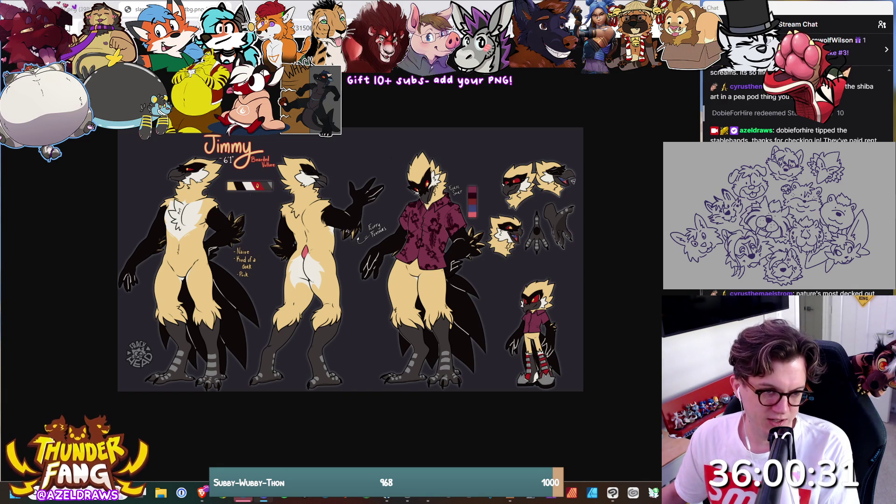
- Close the current reference tab and move on to the Kythera character info card
key(ctrl+w)
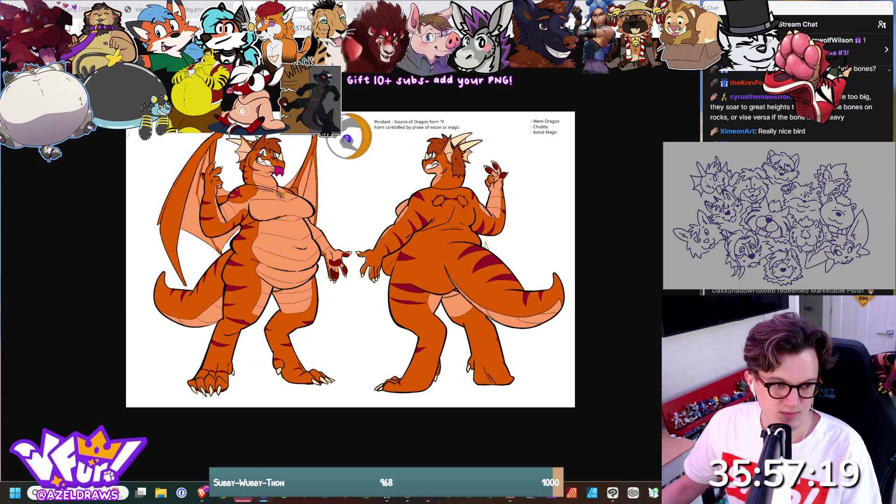
key(ctrl+Tab)
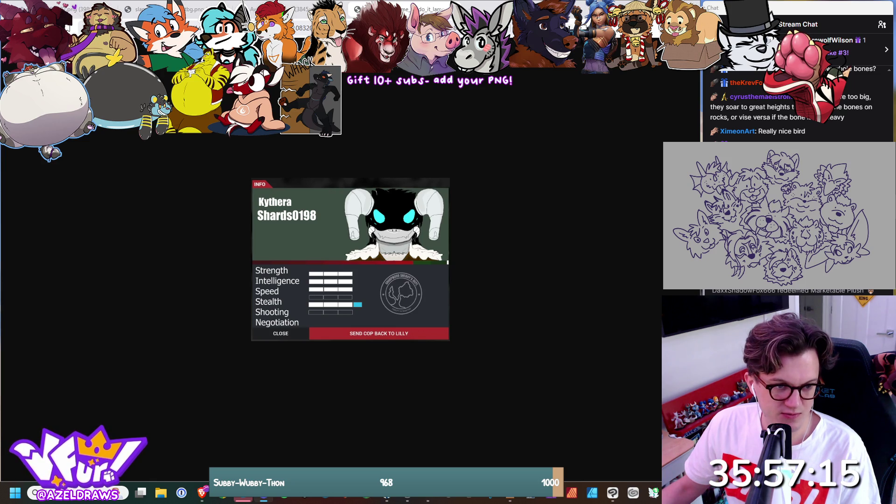
- Cycle through the ram-horned dragon, full-body sheet and blue Rocket Launcher art back to the Kythera card
key(ctrl+Tab)
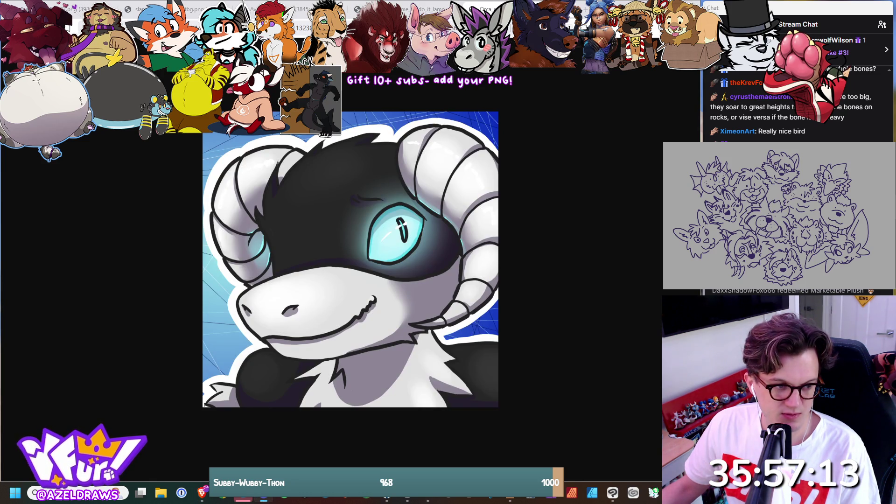
key(ctrl+Tab)
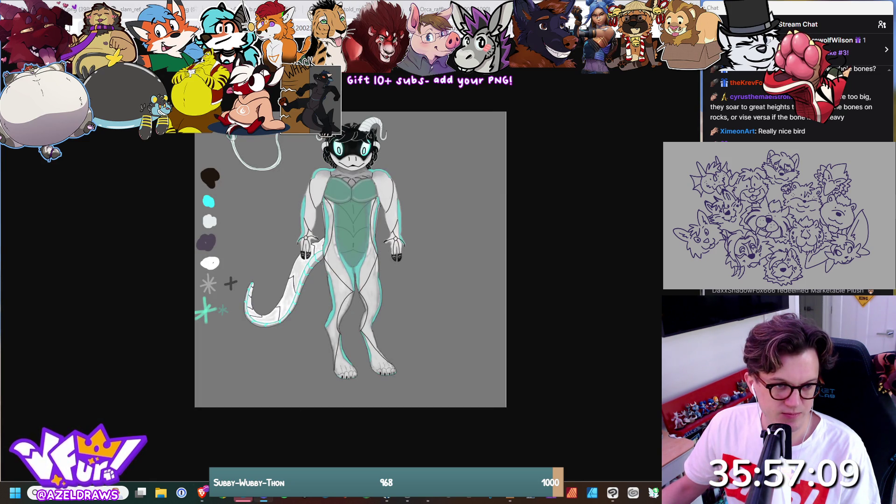
key(ctrl+Tab)
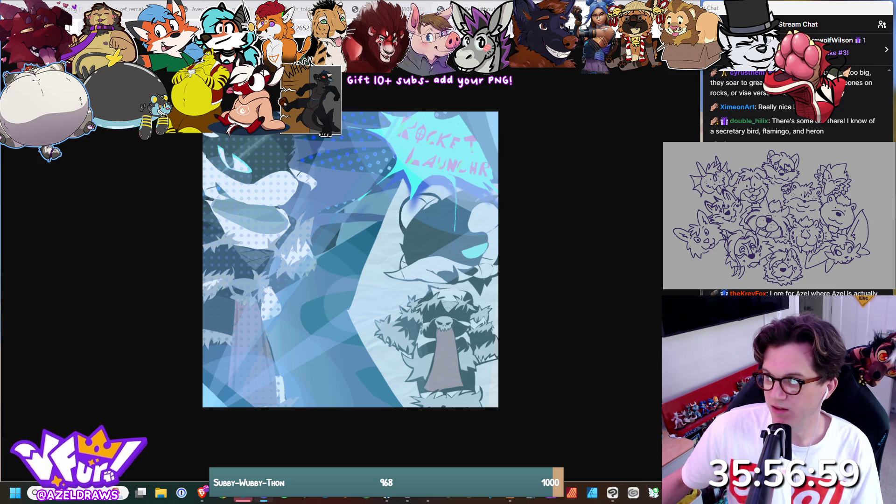
key(ctrl+Tab)
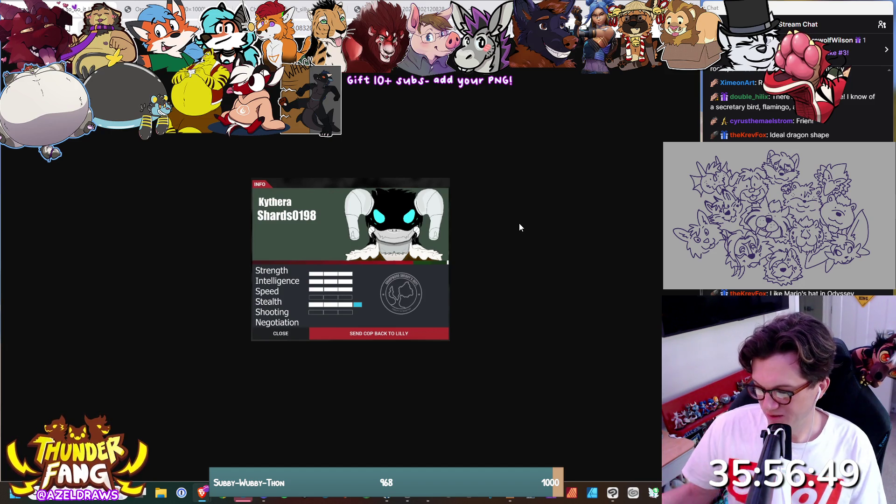
- Revisit the dragon references, close the blue Rocket Launcher tab, and return to the drawing
key(alt+Tab)
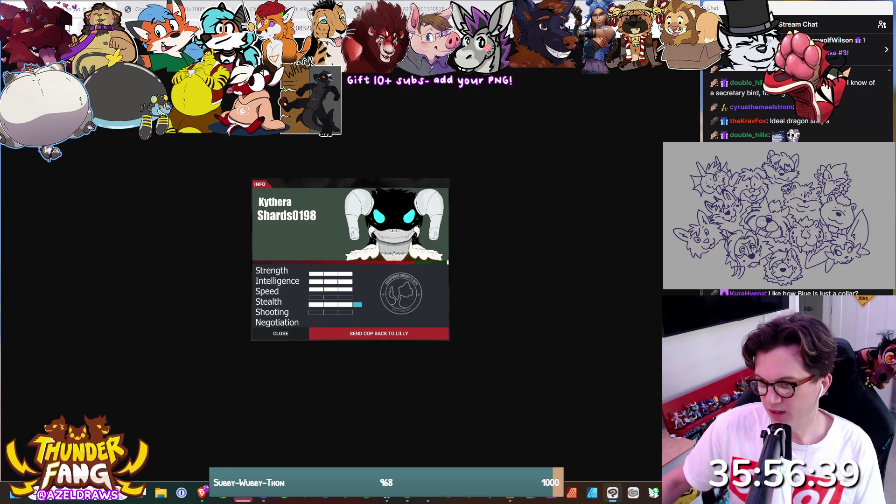
key(ctrl+Tab)
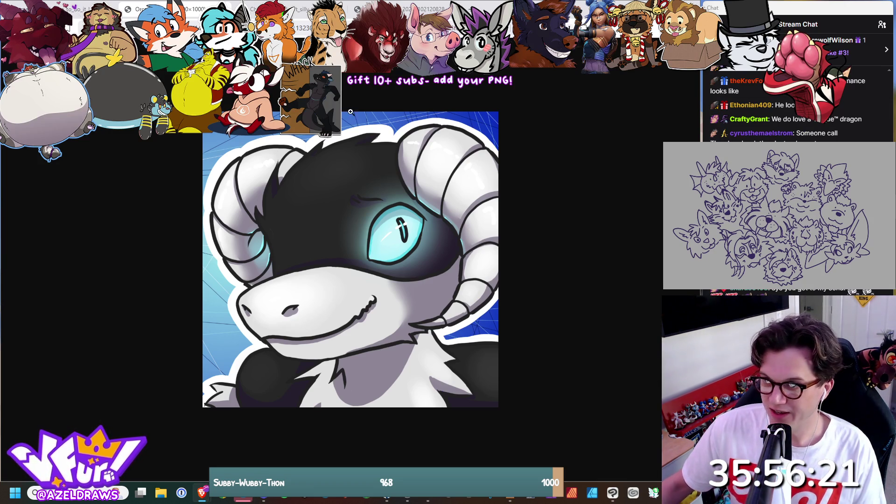
key(ctrl+Tab)
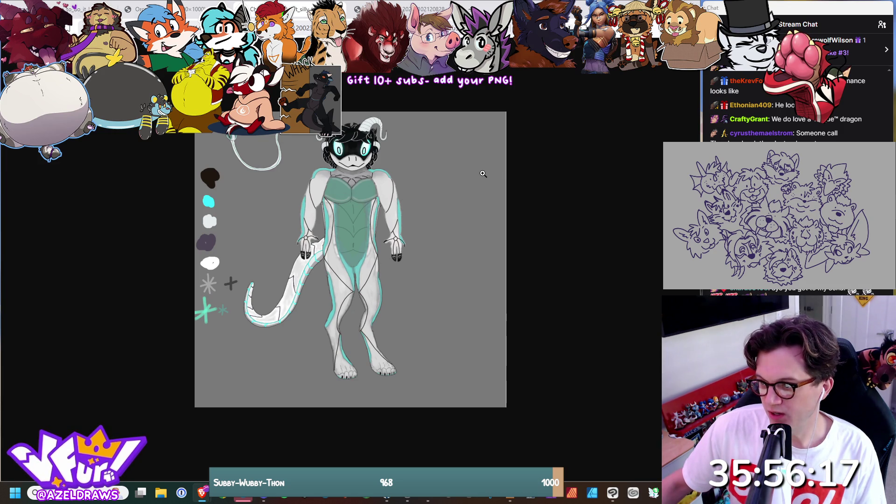
key(ctrl+Tab)
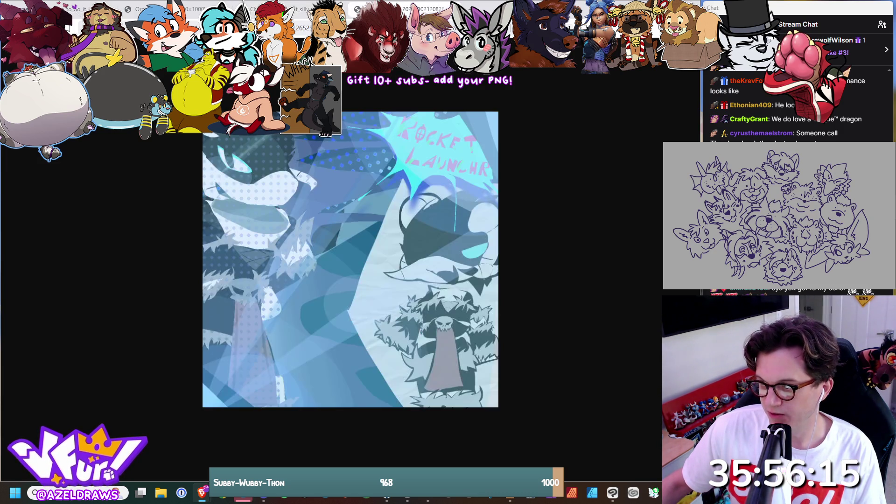
key(ctrl+w)
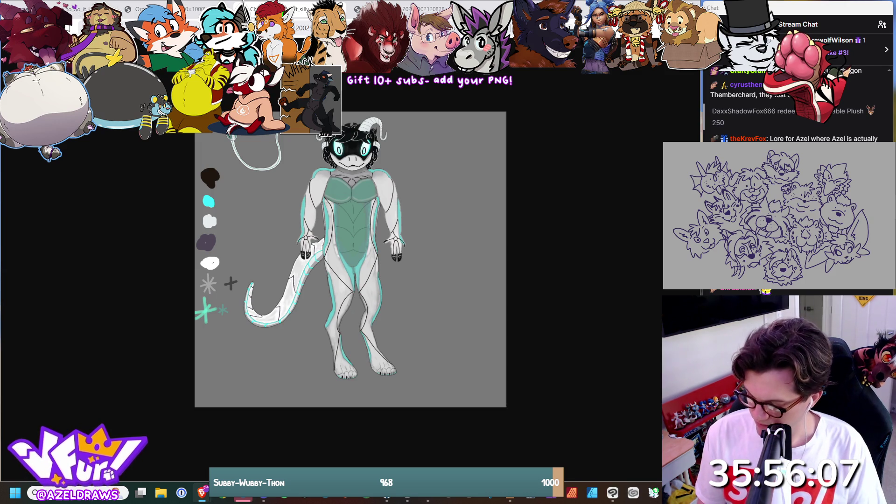
key(alt+Tab)
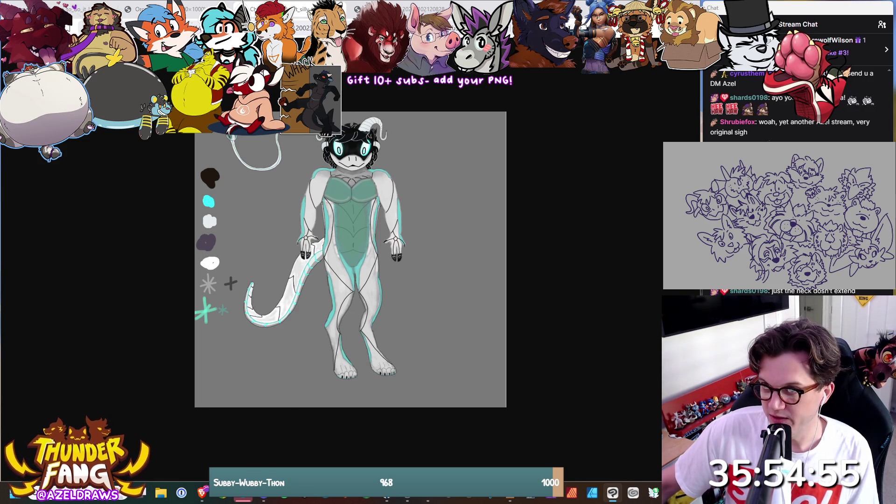
- Check the ram headshot, enlarge and dismiss the Kythera portrait, then close the card to reach Were Slime
click(187, 9)
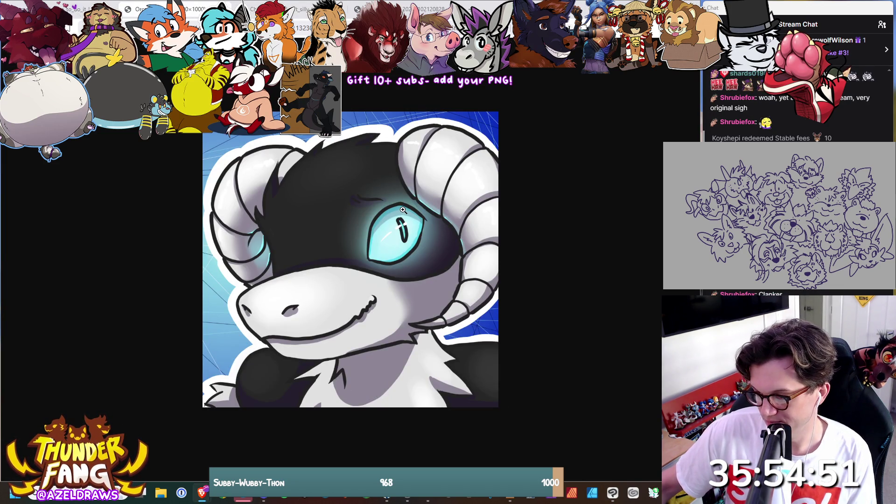
click(613, 492)
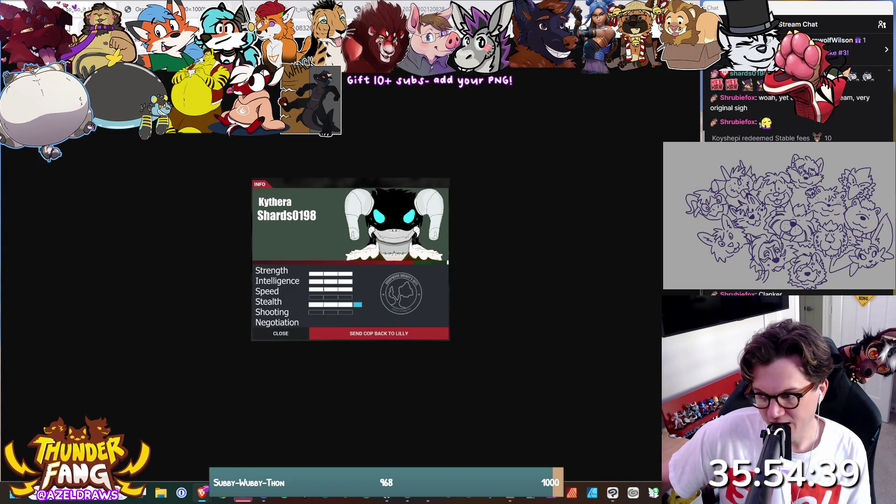
click(394, 224)
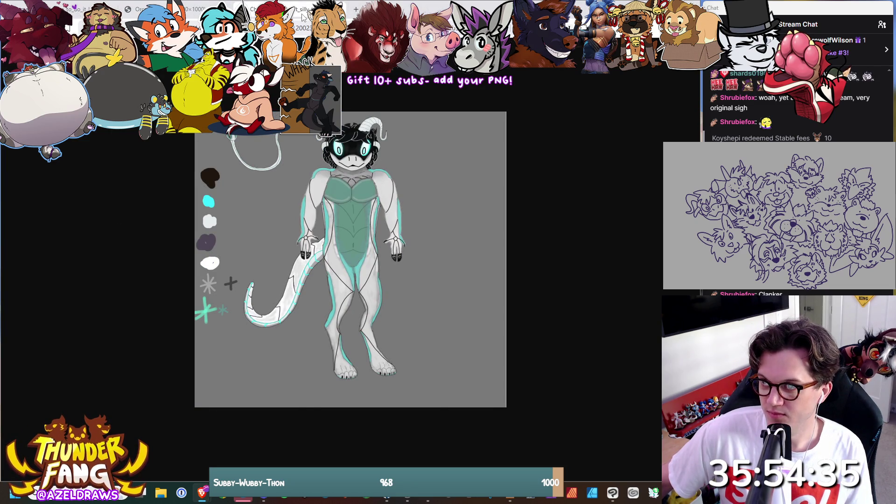
key(Escape)
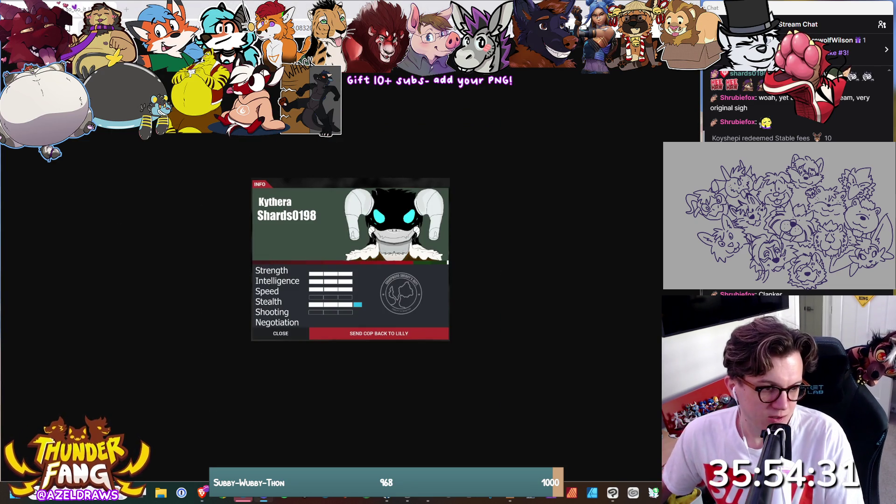
click(132, 210)
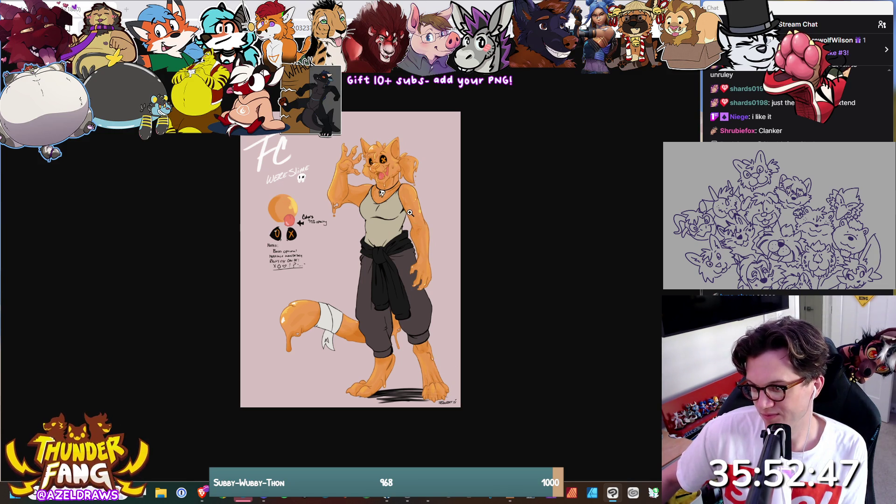
- Zoom into the Were Slime artwork and scroll around its sheet to study the details
click(393, 208)
scroll(395, 199, up, 2)
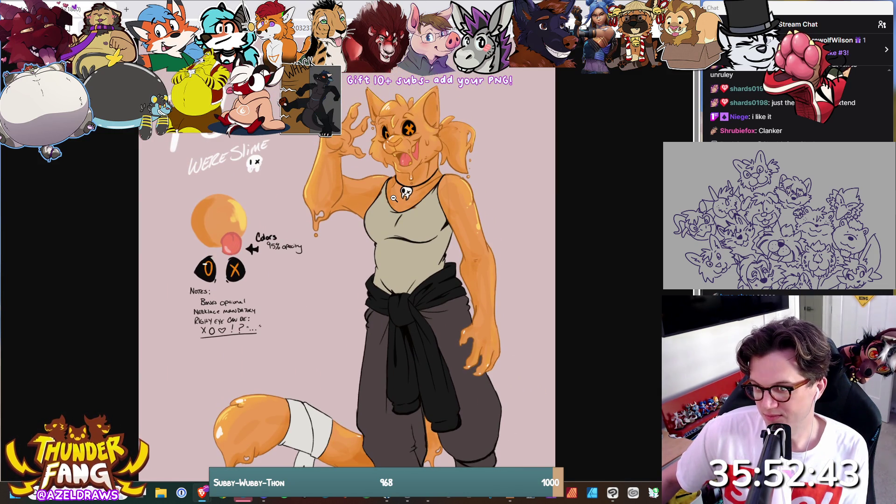
scroll(394, 198, down, 4)
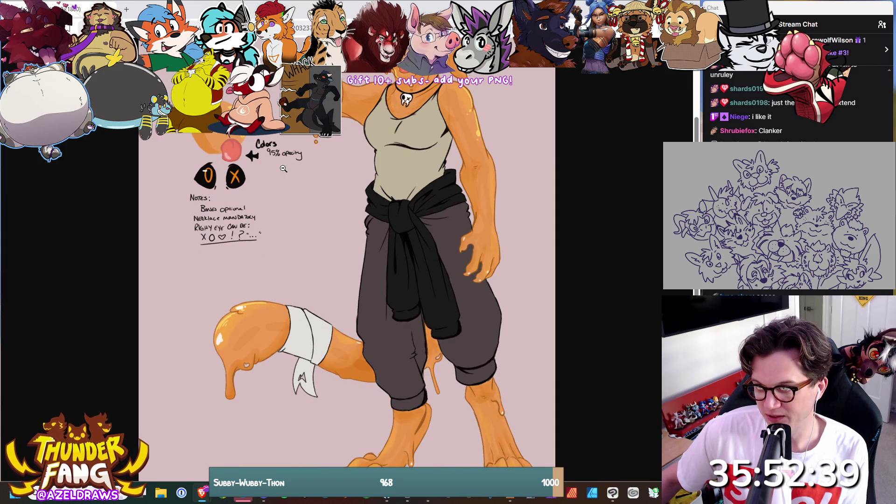
scroll(308, 193, down, 1)
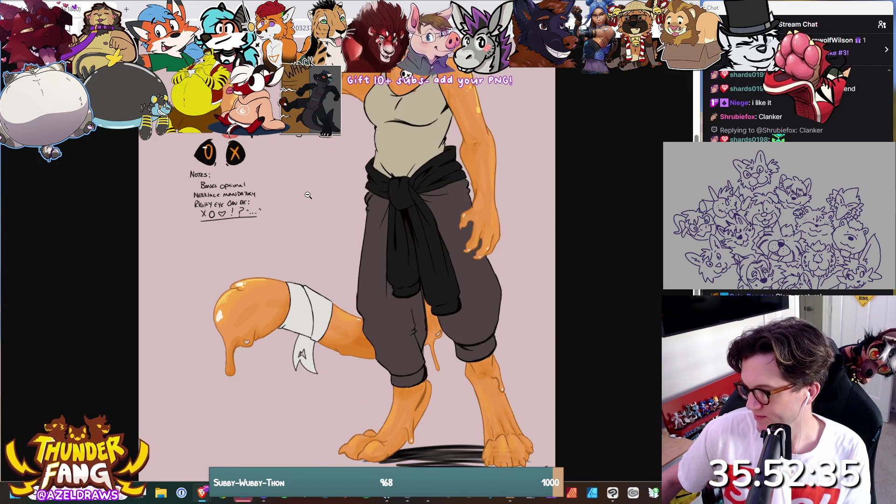
scroll(308, 195, up, 5)
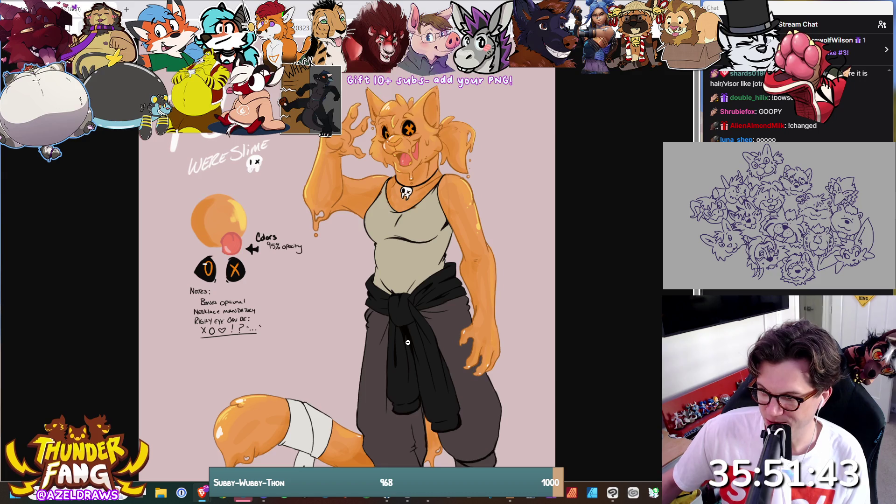
scroll(408, 342, down, 5)
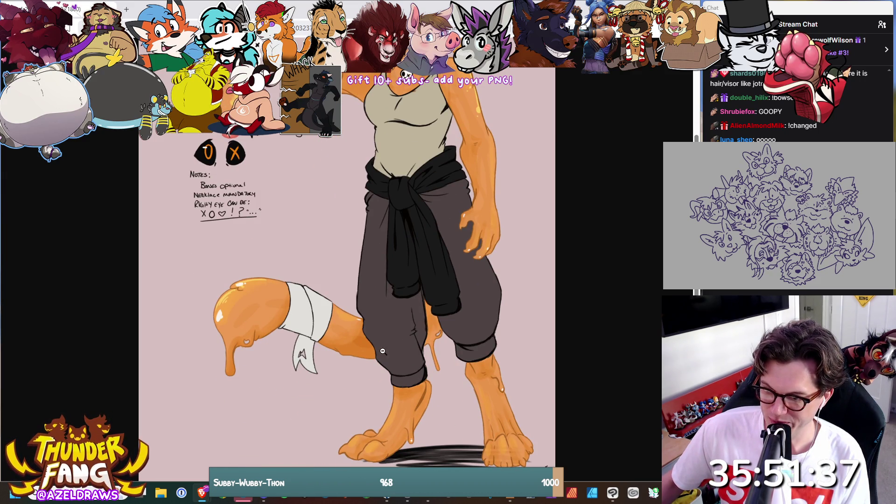
scroll(515, 322, up, 5)
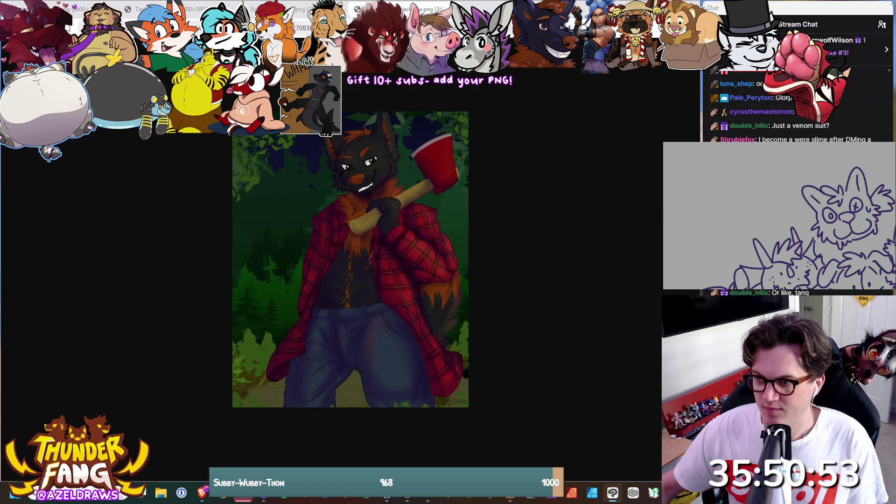
- Check the Timber wolf reference sheet, then draw the new wolf's ear tip and curved head outline
key(ctrl+Tab)
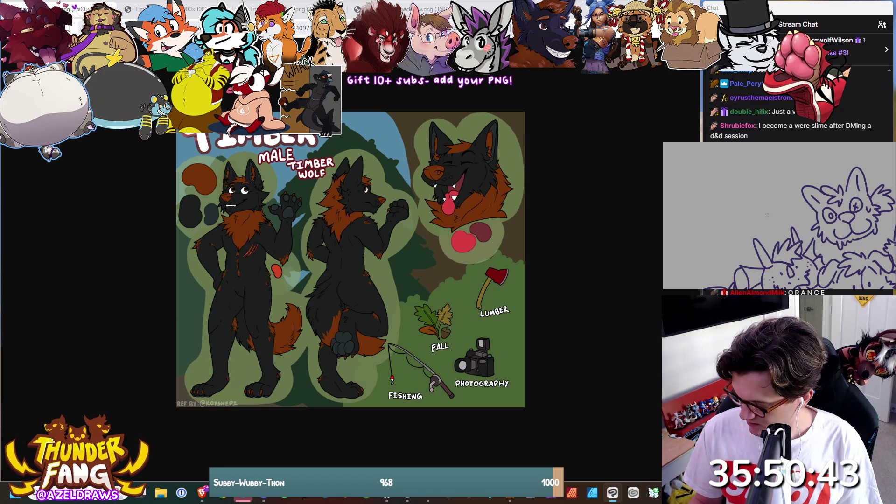
drag(774, 209, 767, 216)
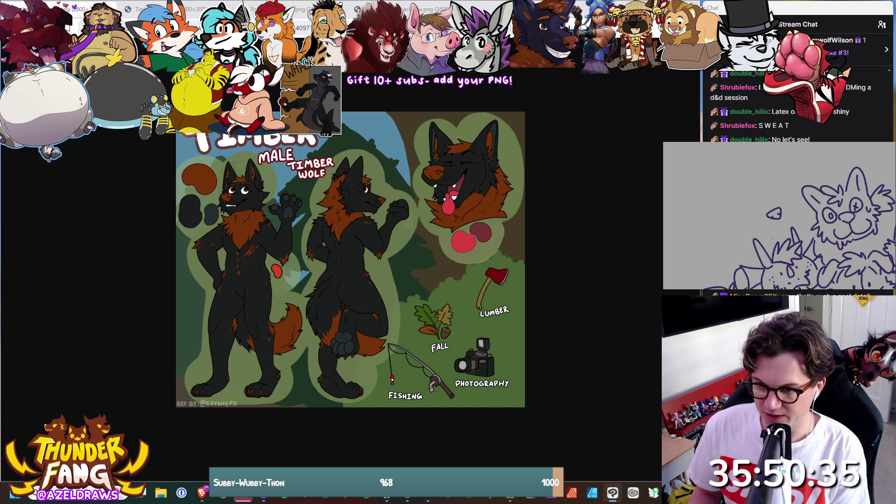
mouse_move(763, 225)
mouse_down()
mouse_move(776, 230)
mouse_move(791, 209)
mouse_up()
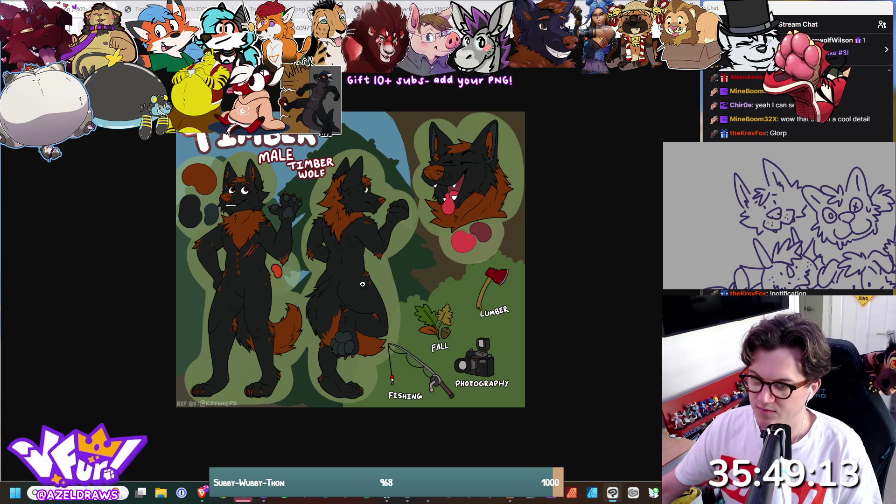
- Compare the wolf headshot with the Timber sheet, then view the beach and lumberjack wolf references
key(ctrl+Tab)
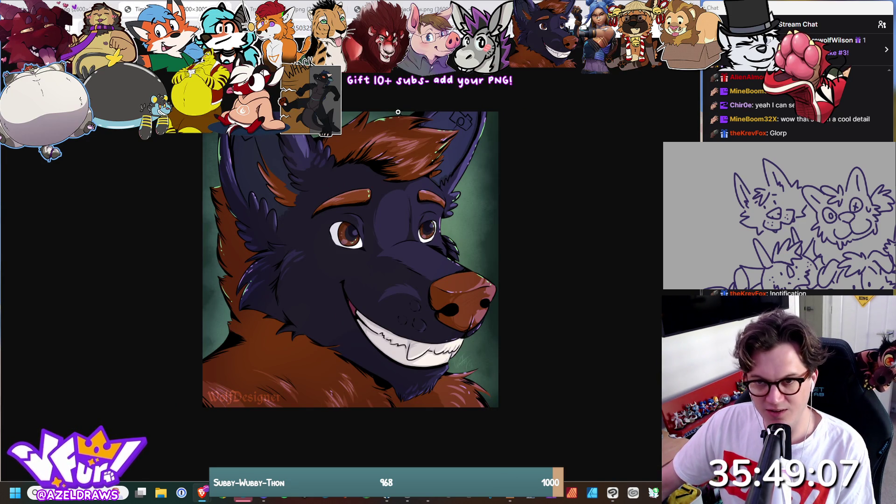
key(ctrl+shift+Tab)
key(ctrl+Tab)
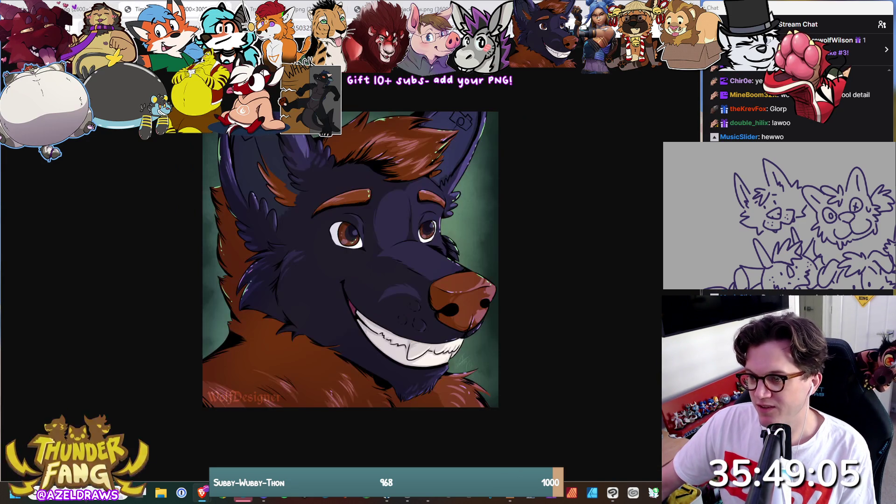
click(296, 10)
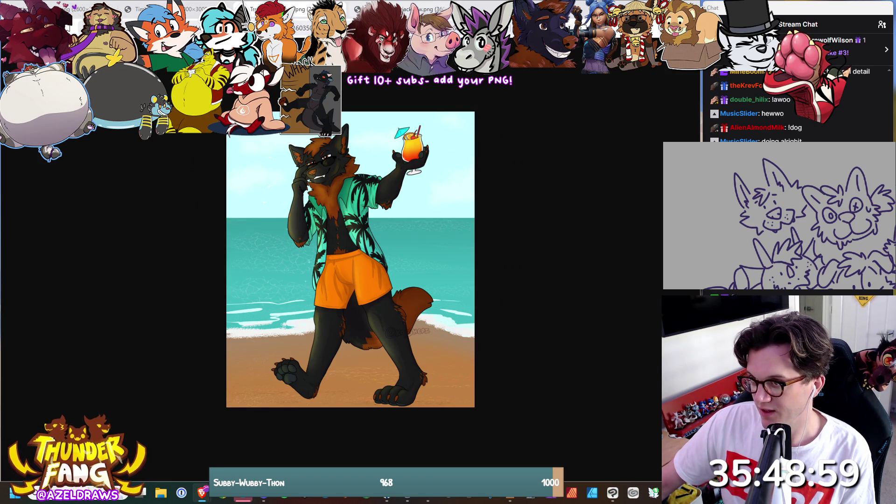
click(405, 9)
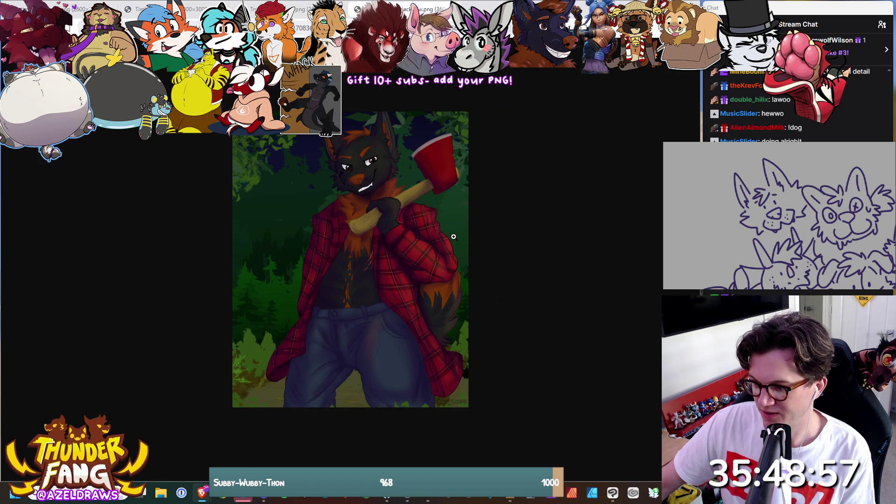